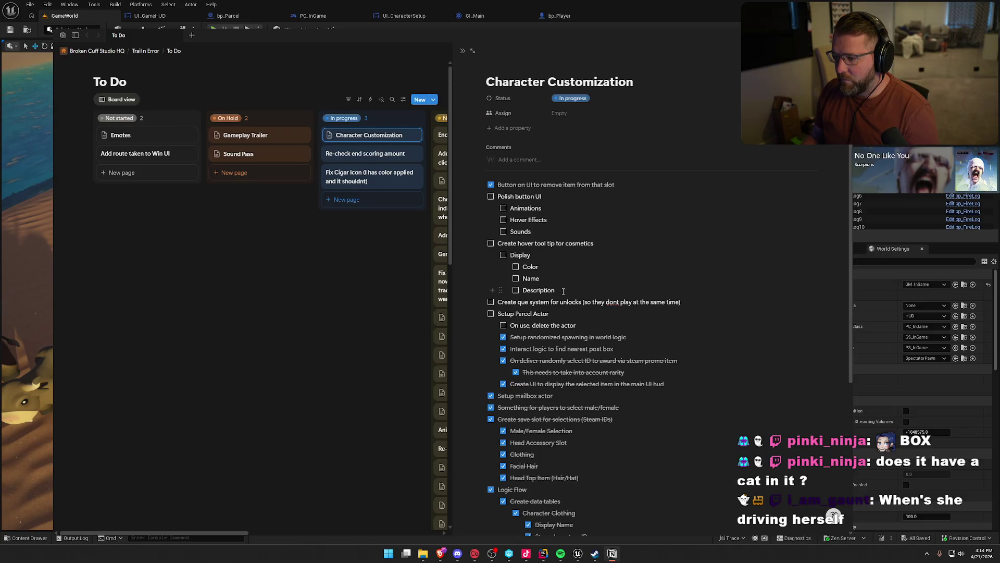
After Description, add top-level to-dos 'Create UI element for the body materials' and 'Hook up data for body items to main UI'.
key("Return")
key("shift+Tab")
key("shift+Tab")
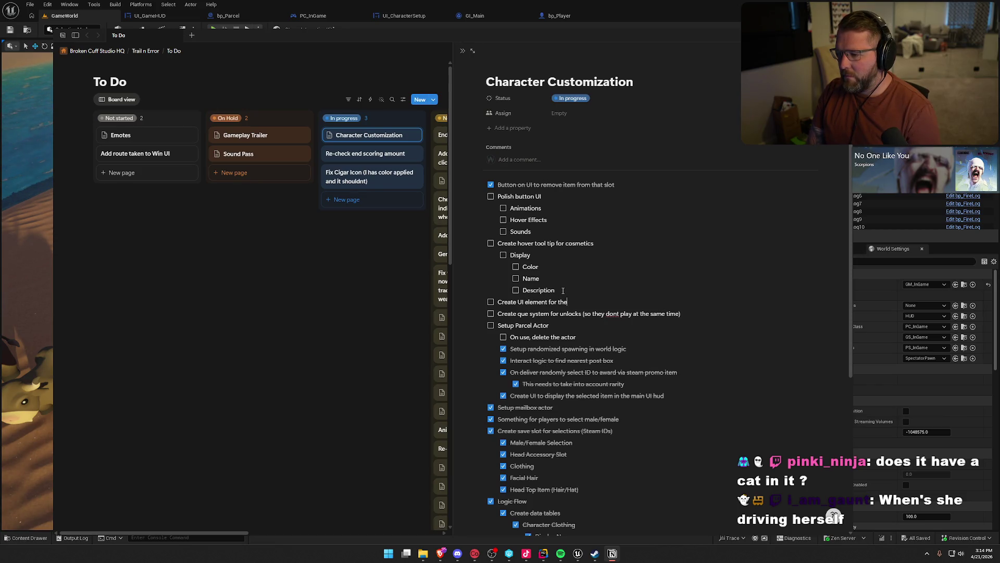
type(" body materials")
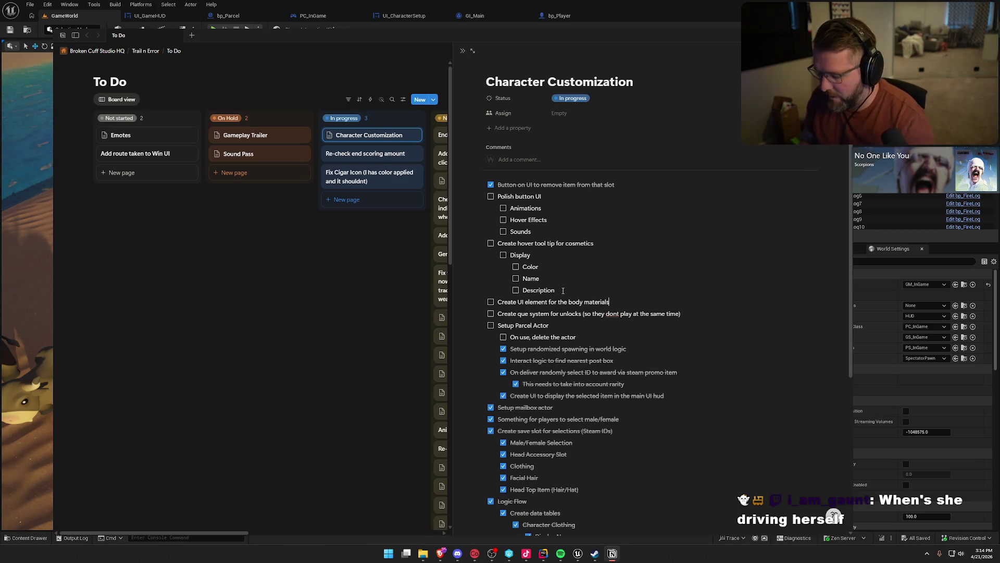
key("Return")
type("up ")
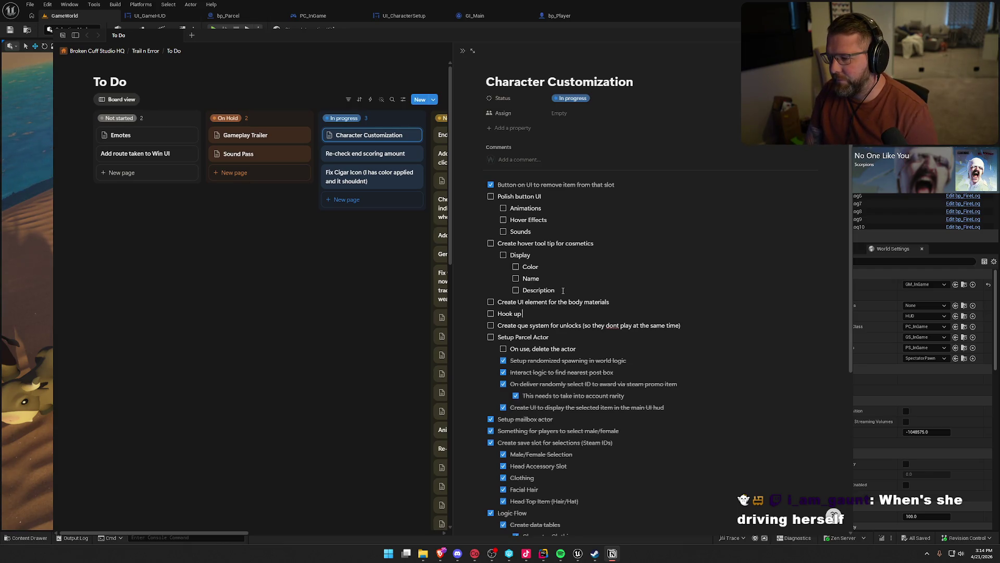
type("data for body items to main UI")
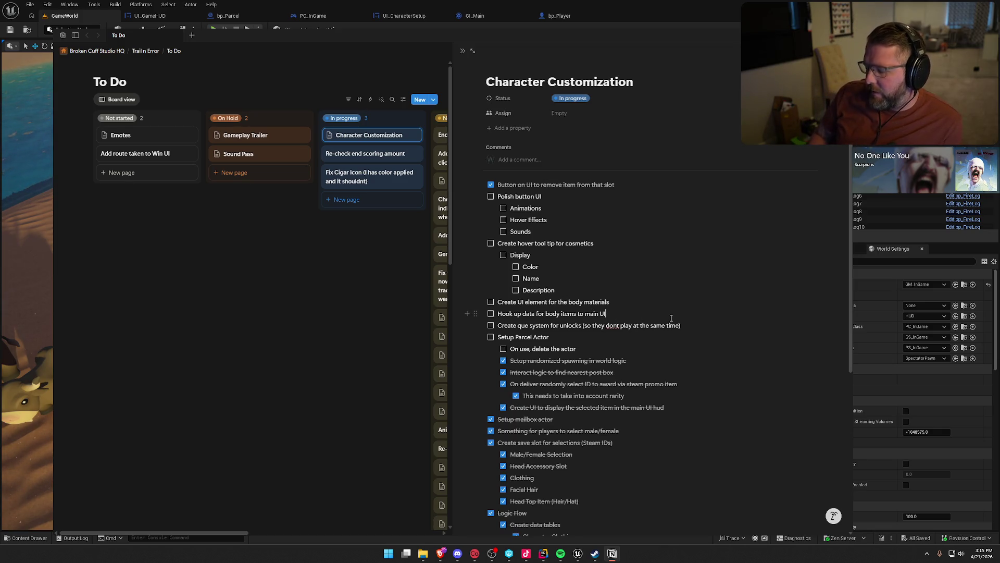
Below the 'Hook up data…' item, add the to-do 'Setup temporary clothing equip when you are in customization screen'.
key("Return")
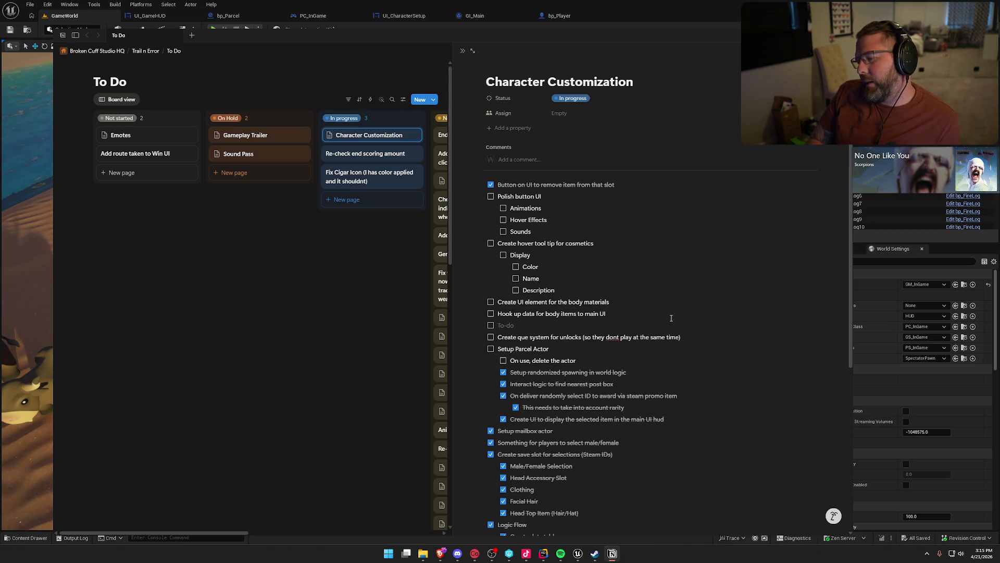
type("Setup tempo")
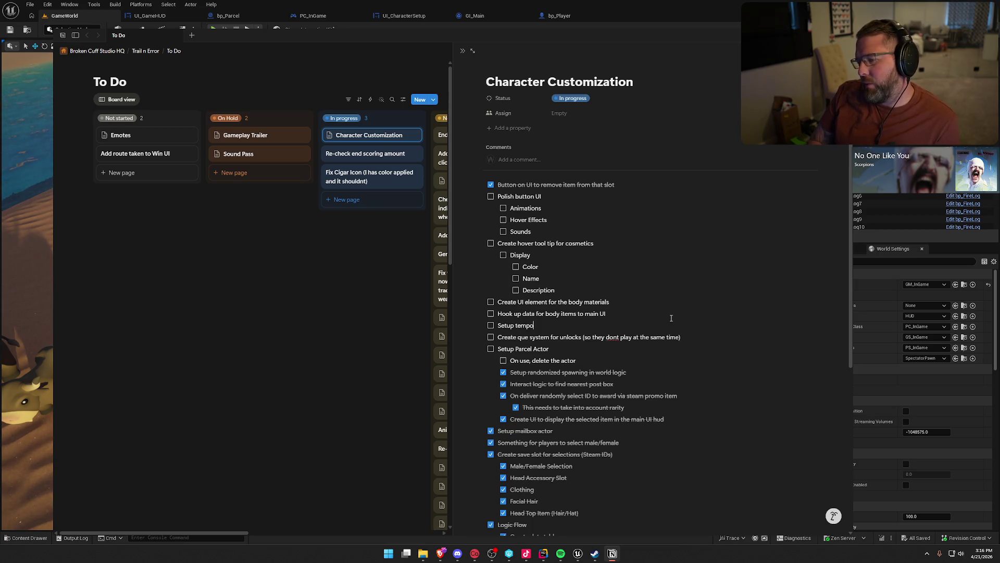
type("rary clothing")
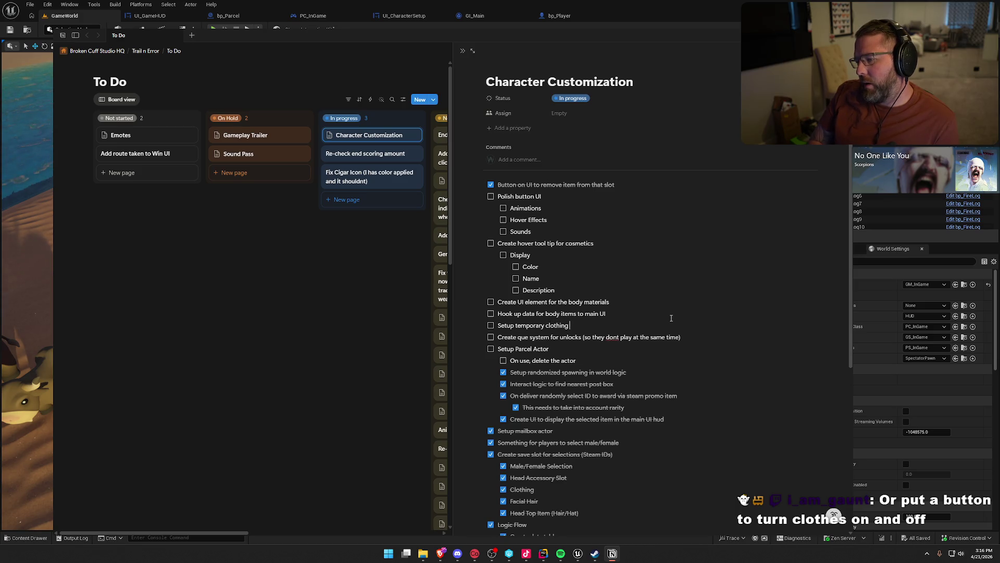
type(" screen")
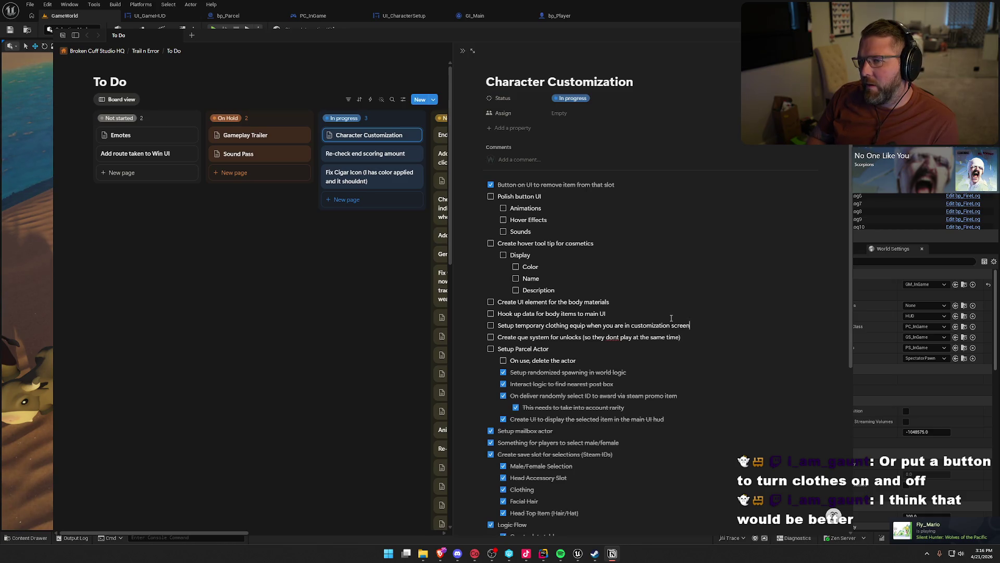
Play the game in the editor, walk to the chest, open customization and pick the female body.
left_click(595, 8)
key("alt+p")
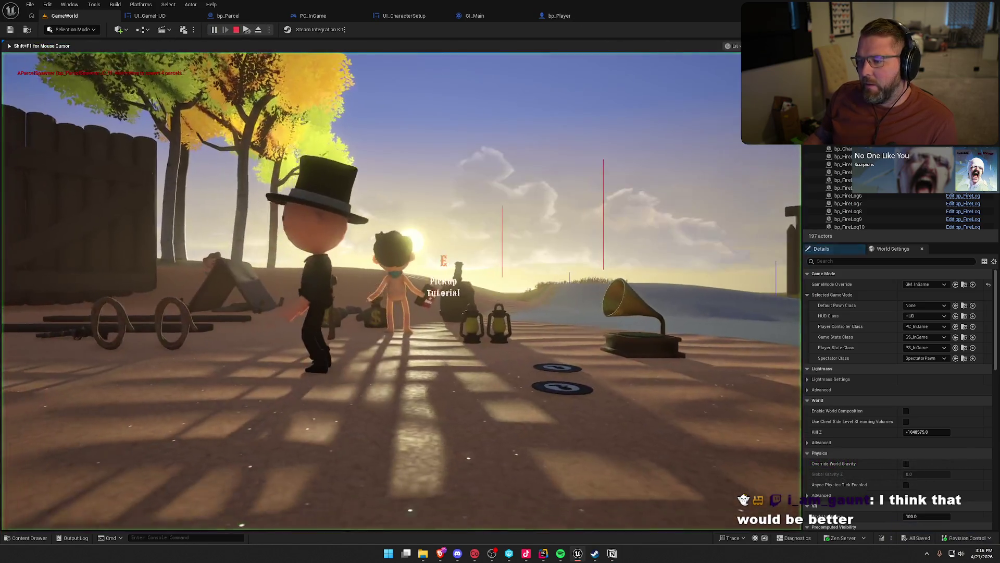
key("w")
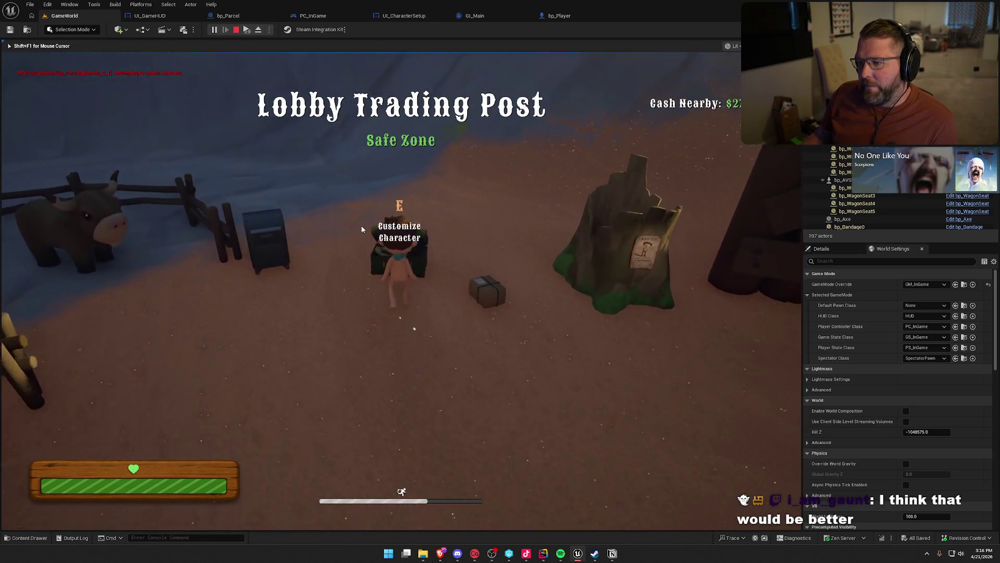
key("e")
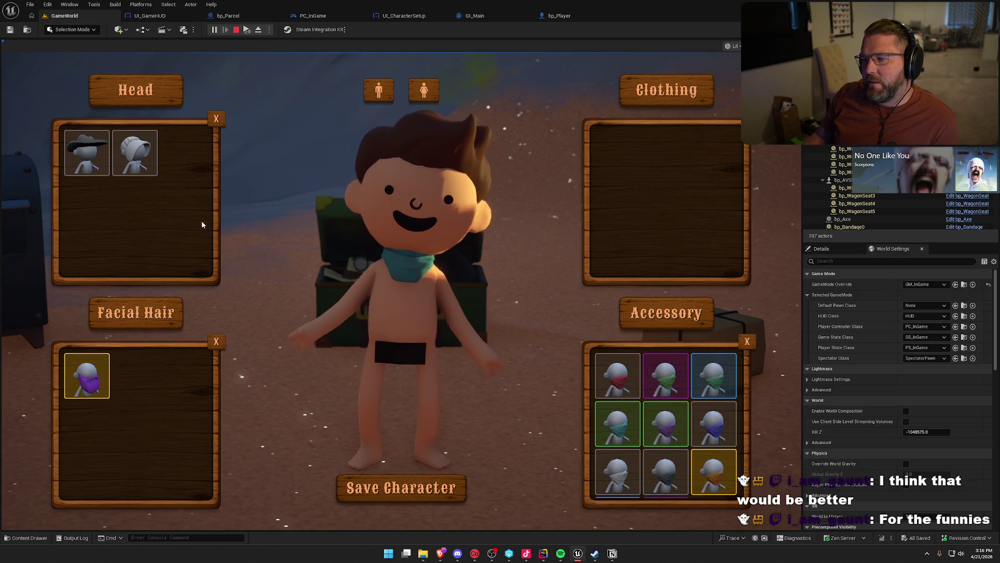
left_click(424, 98)
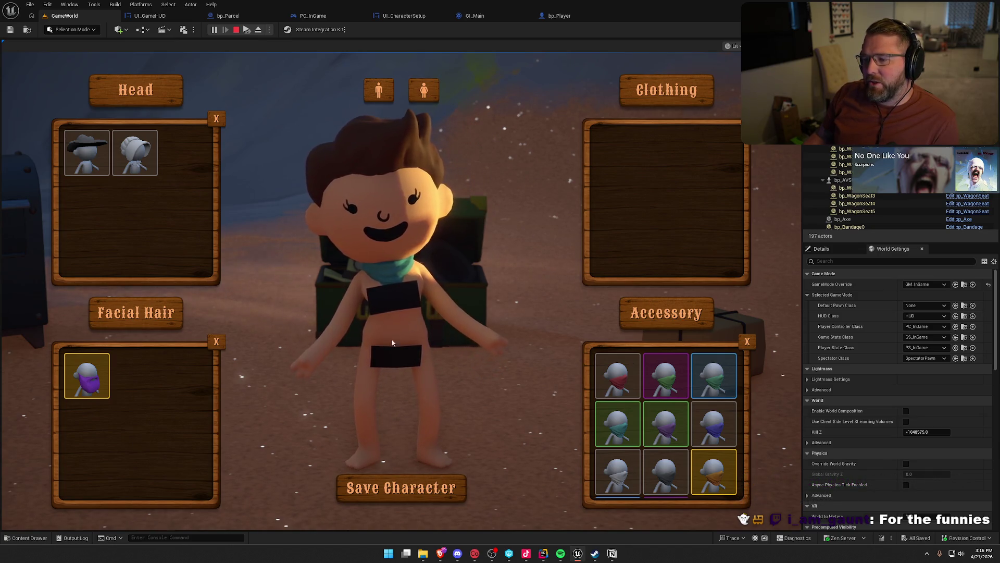
left_click(379, 99)
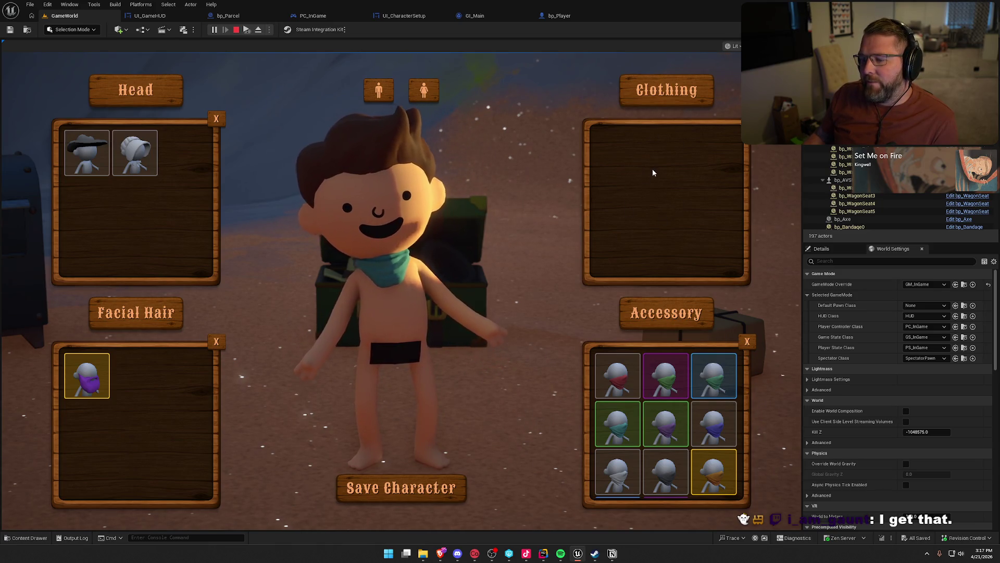
left_click(443, 485)
Walk the character across the yard to the parcel and pick it up.
key("w")
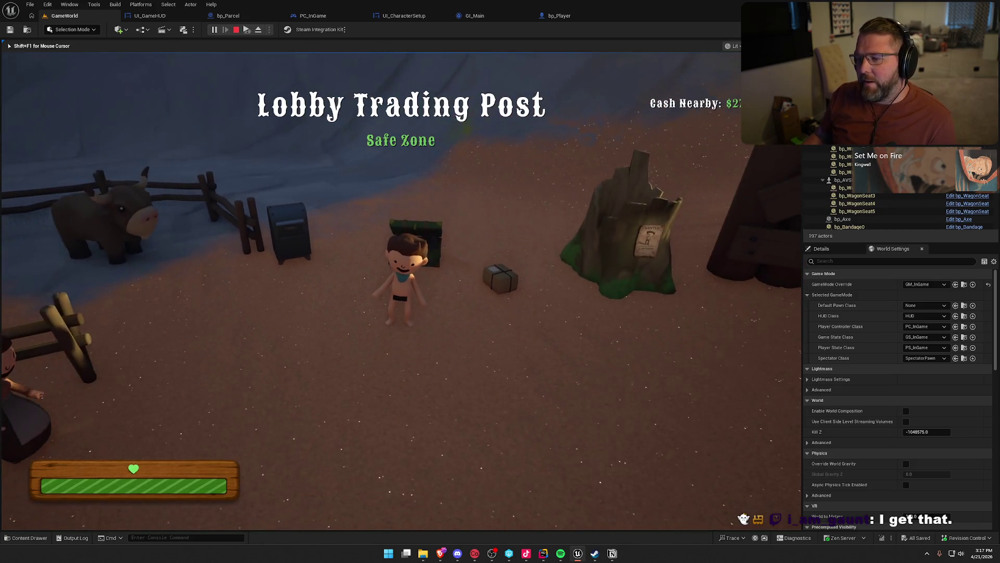
key("w")
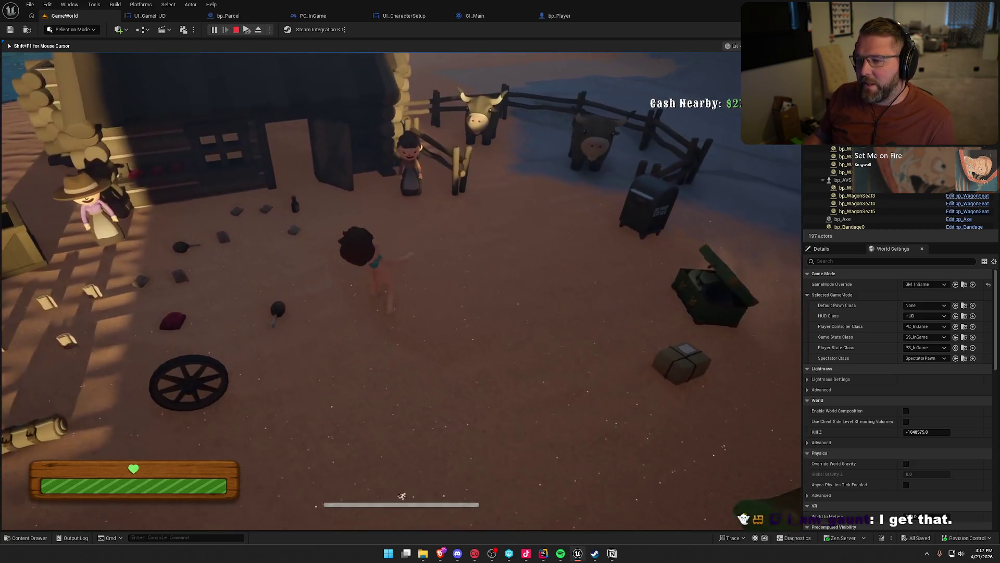
key("w")
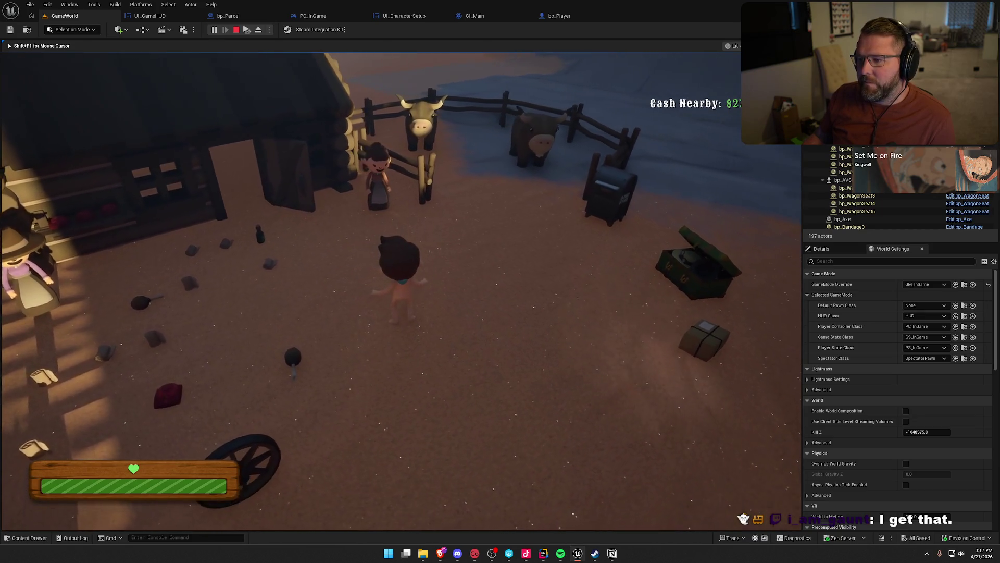
key("w")
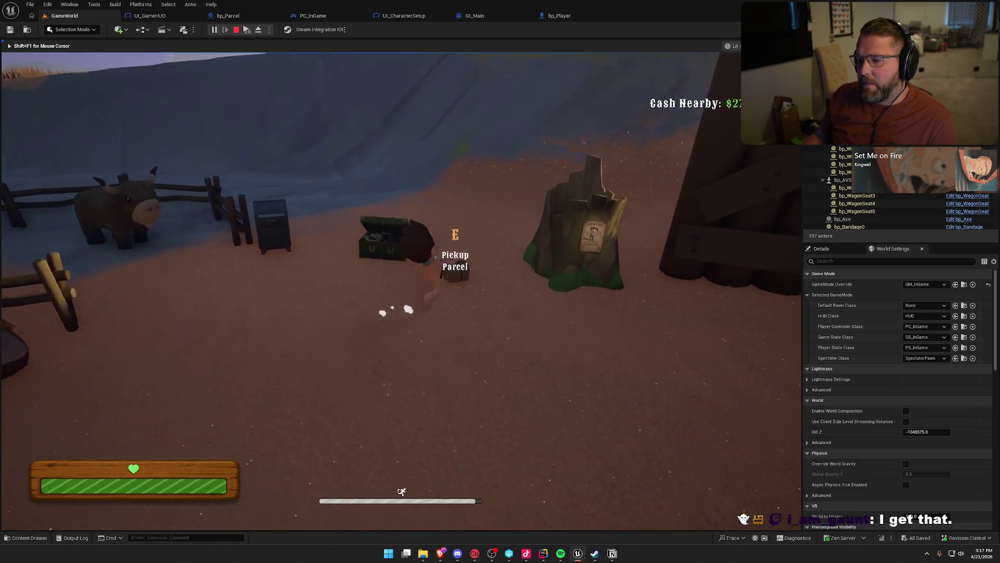
key("e")
key("e")
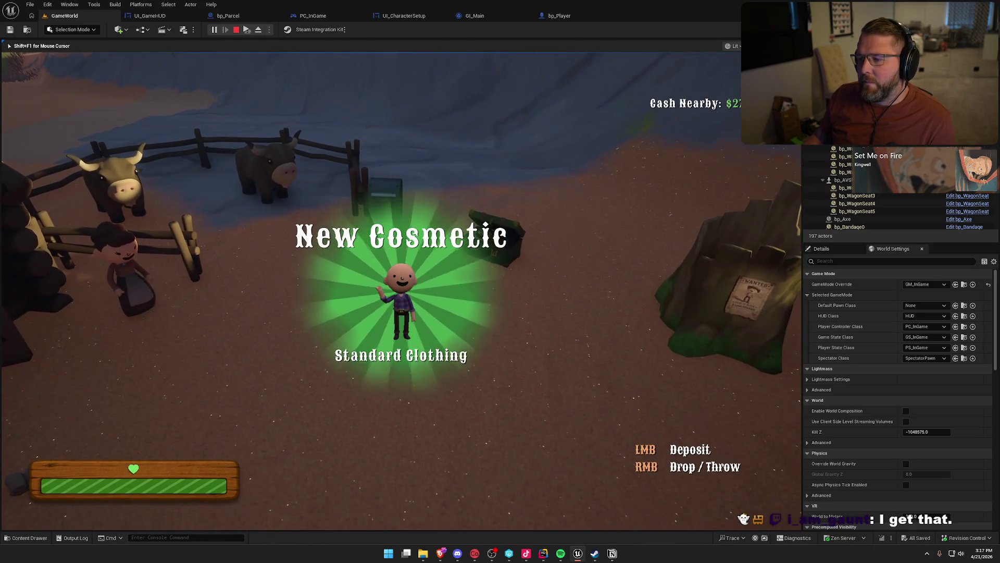
Deposit parcels at the mailbox to unlock Standard Clothing, Center Parted Bun and Broom Mustache, then reopen customization.
key("w")
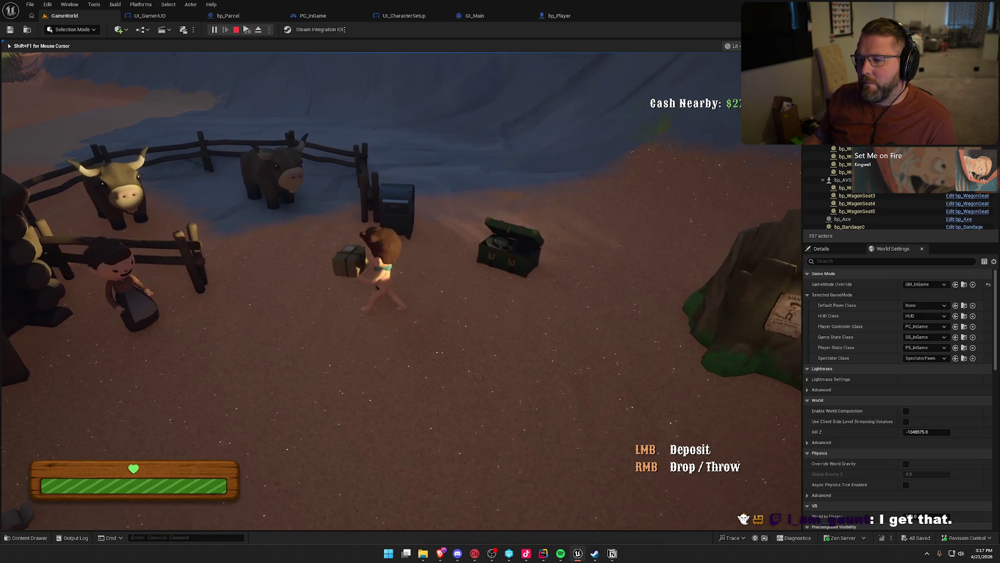
key("e")
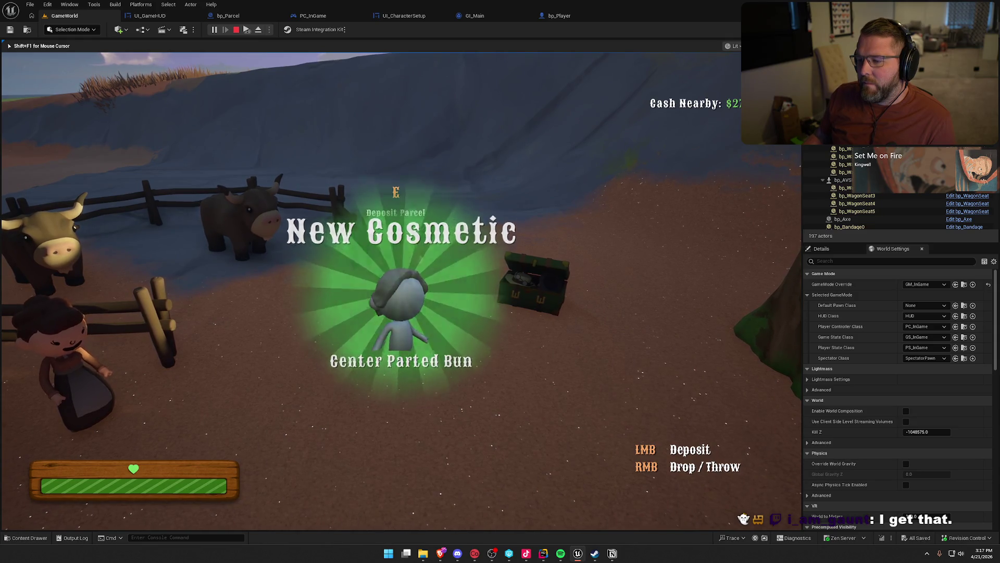
key("e")
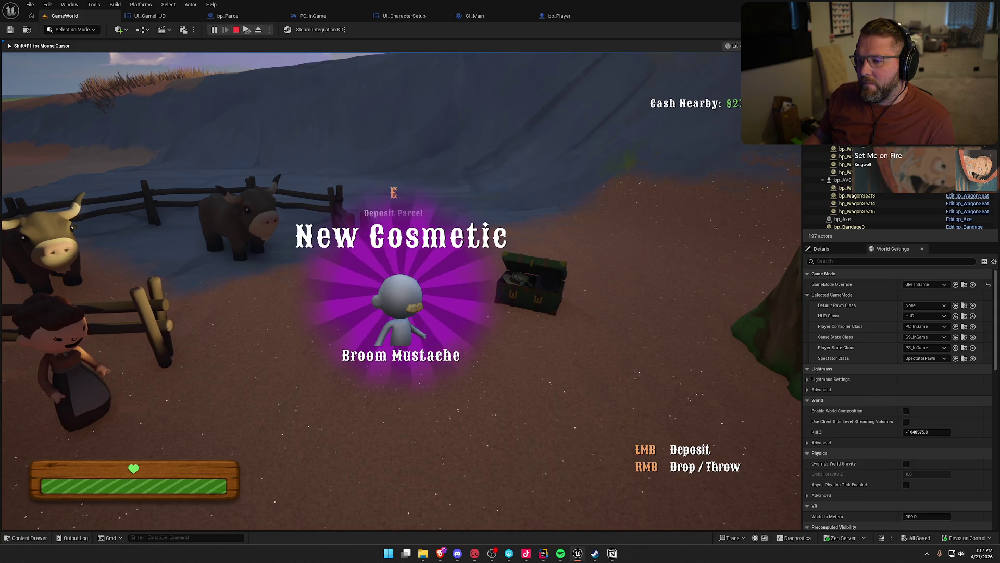
right_click(401, 290)
key("e")
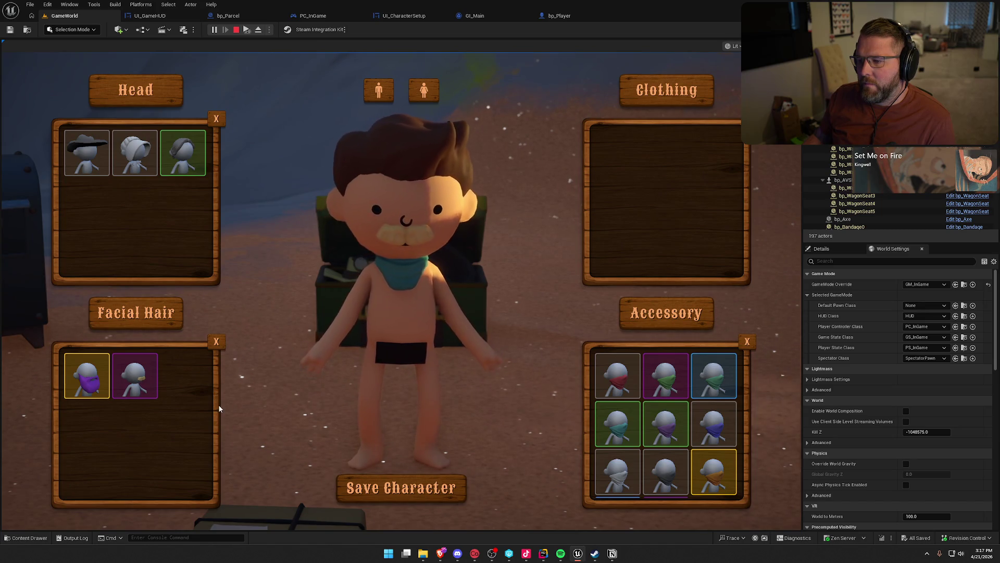
Give the character the grey Center Parted Bun hair and round green glasses, then save the character.
left_click(186, 151)
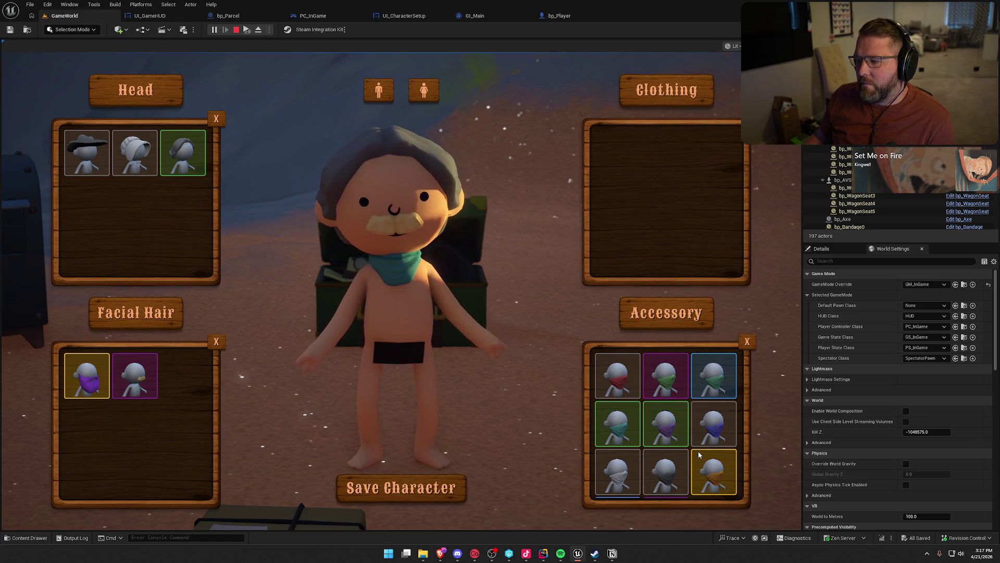
scroll(699, 455, "down", 1)
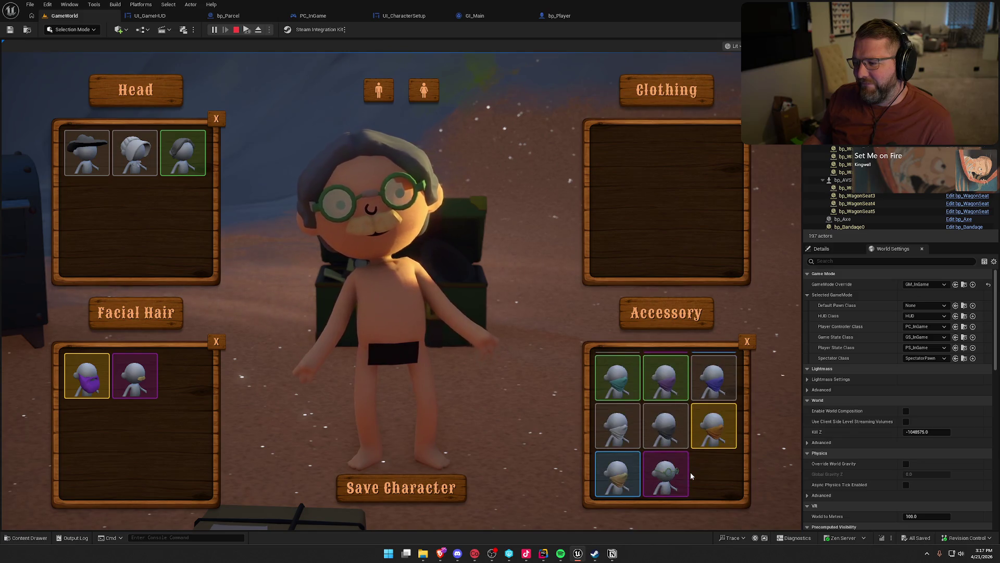
left_click(654, 428)
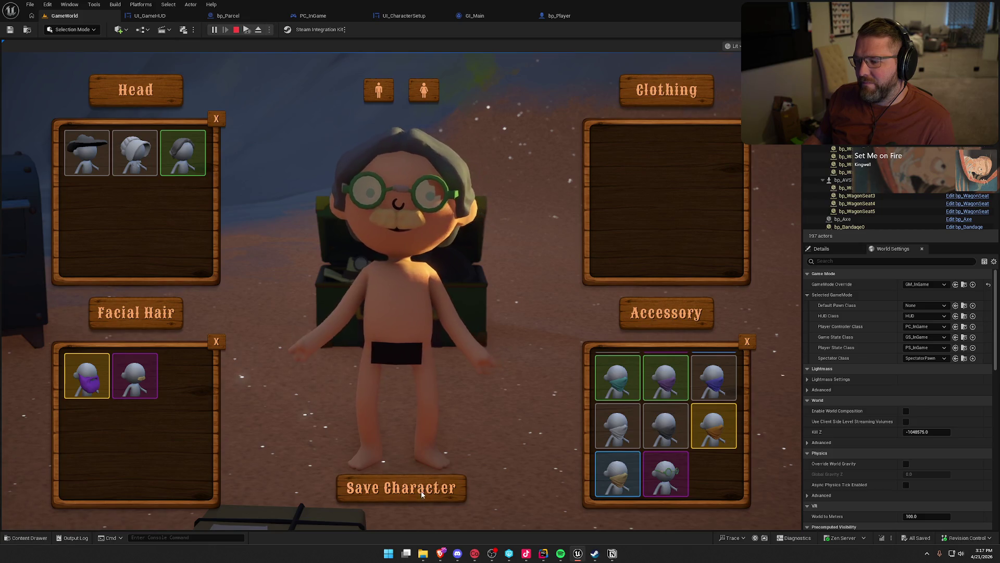
left_click(402, 487)
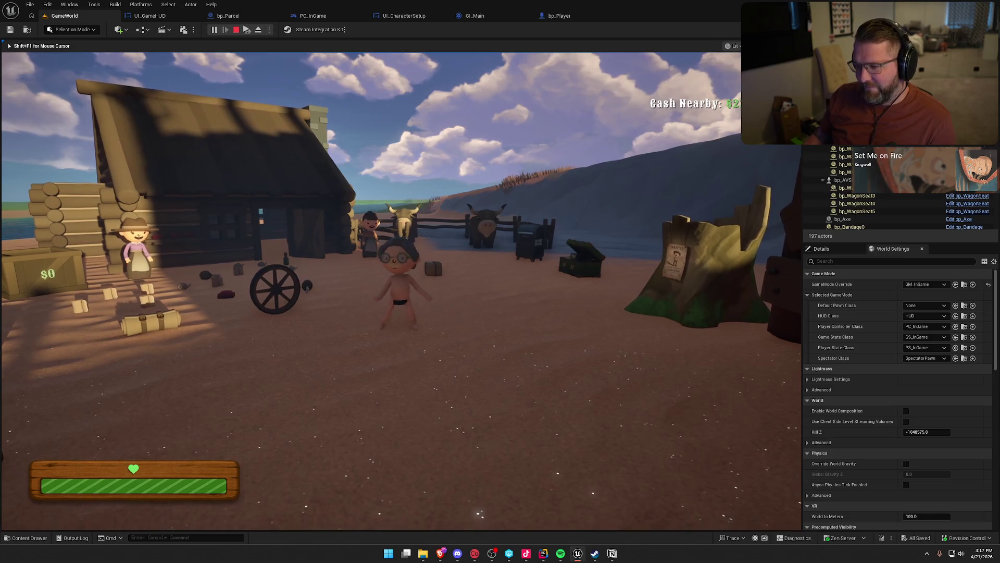
Reopen customization, switch the character to the female body and return to the game.
key("w")
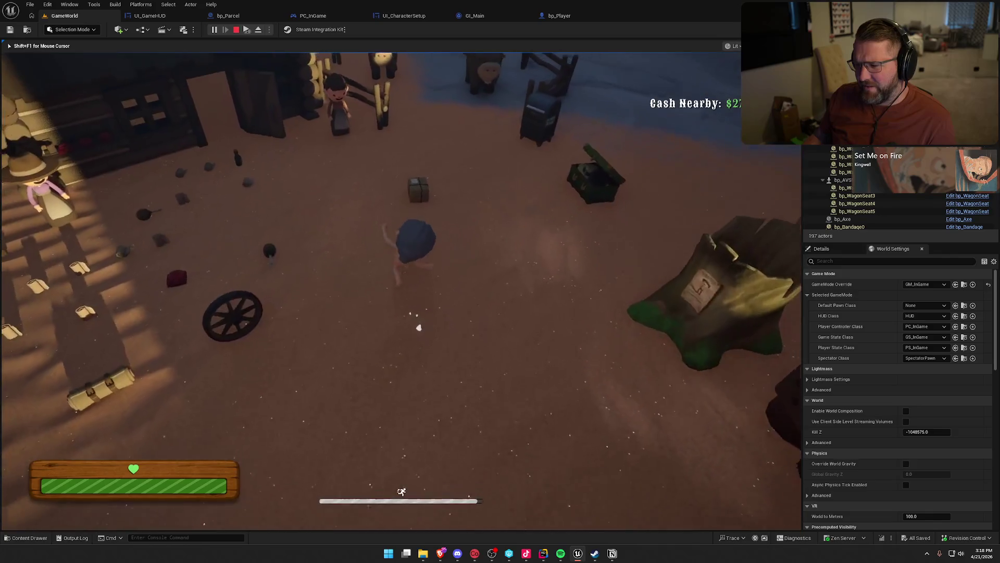
key("e")
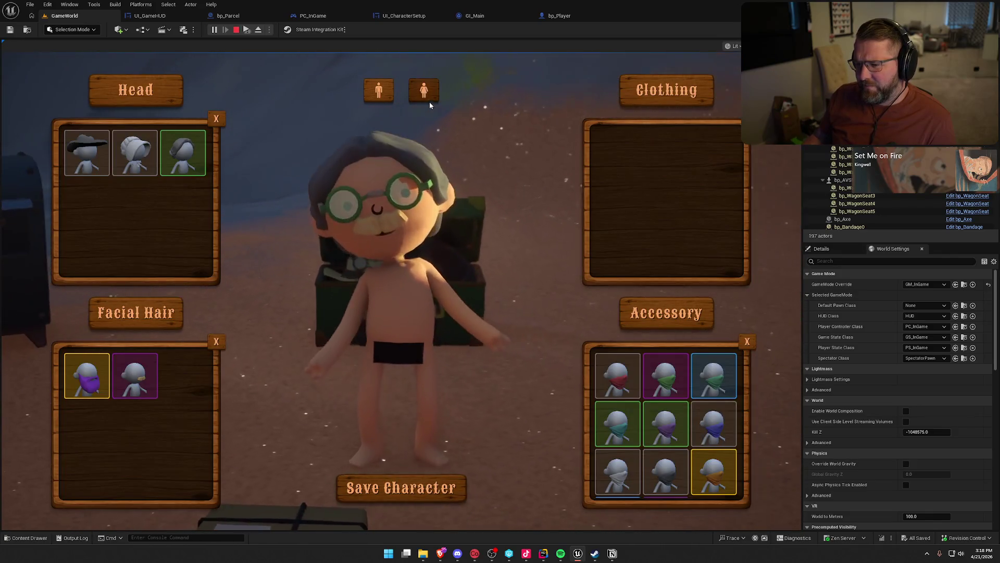
left_click(430, 93)
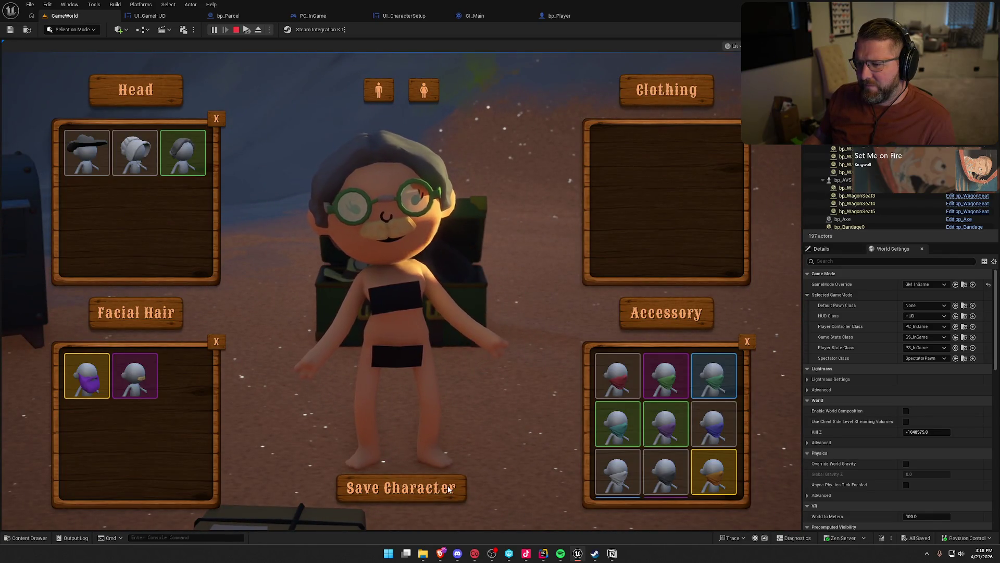
key("e")
Walk the character toward the fenced cows, stop the play session and switch to the Notion board.
key("s")
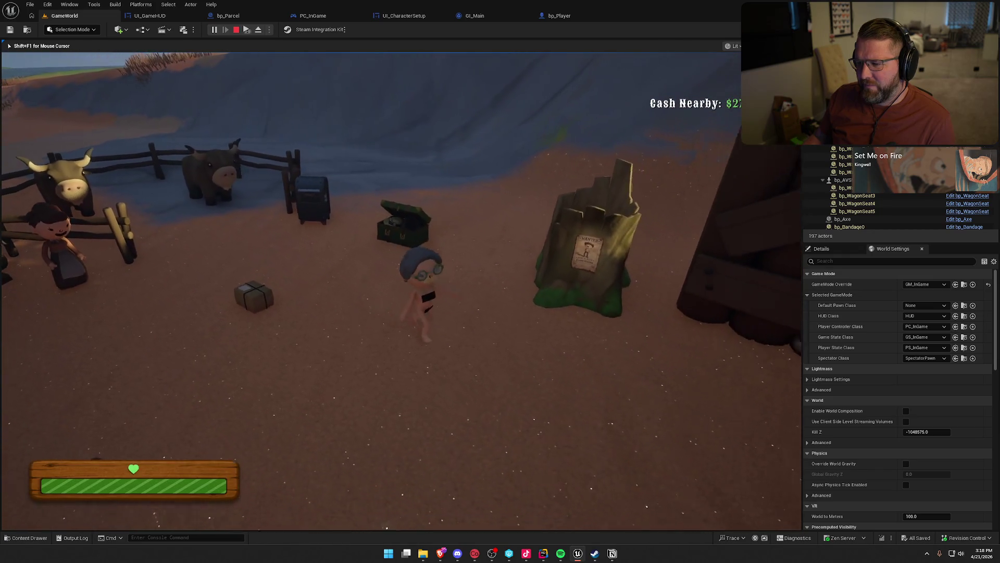
key("a")
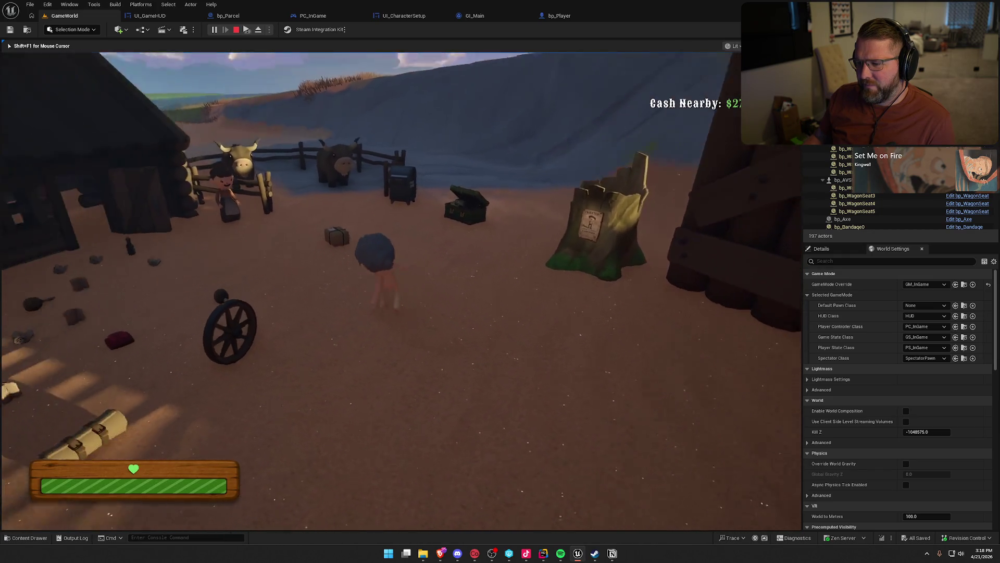
key("a")
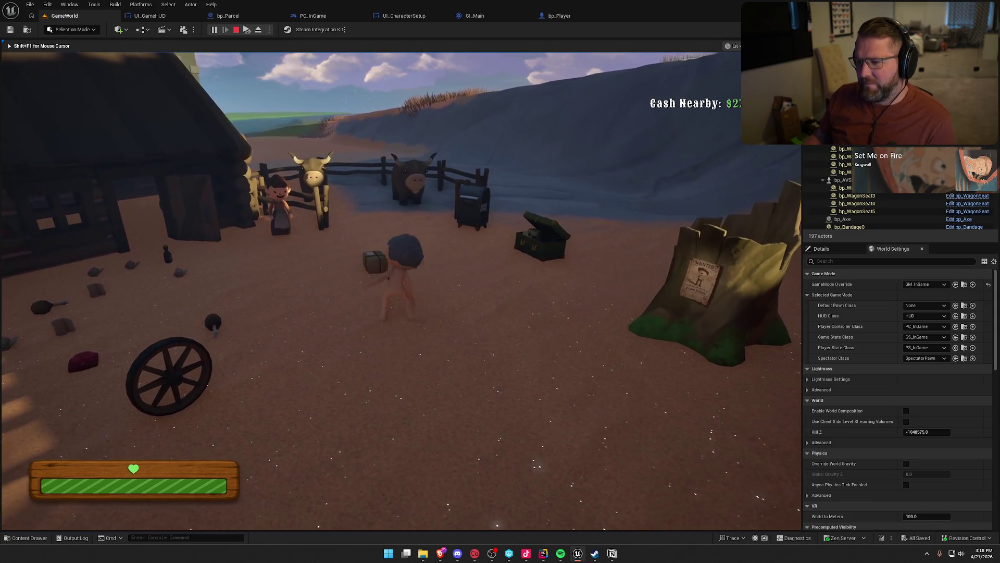
key("Escape")
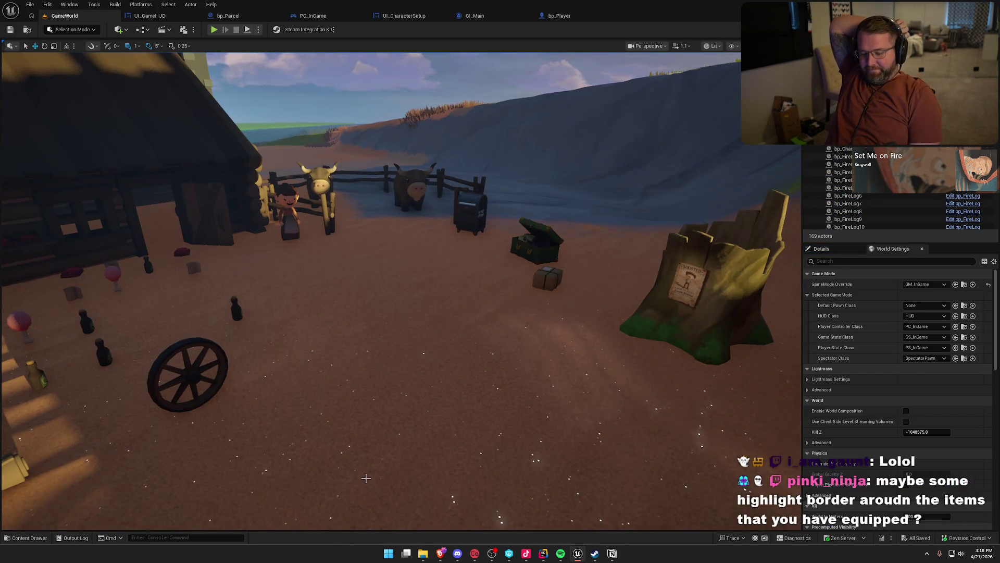
key("alt+Tab")
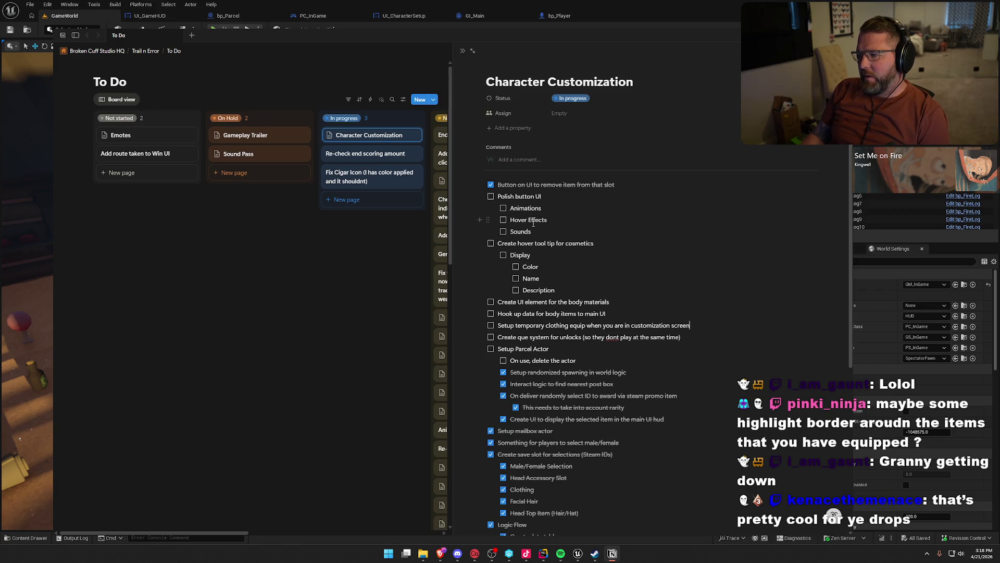
Add the sub-item 'Add selection indicator' below Sounds and drag the remove-item task down among completed items.
left_click(544, 233)
key("Return")
type("Add selection ")
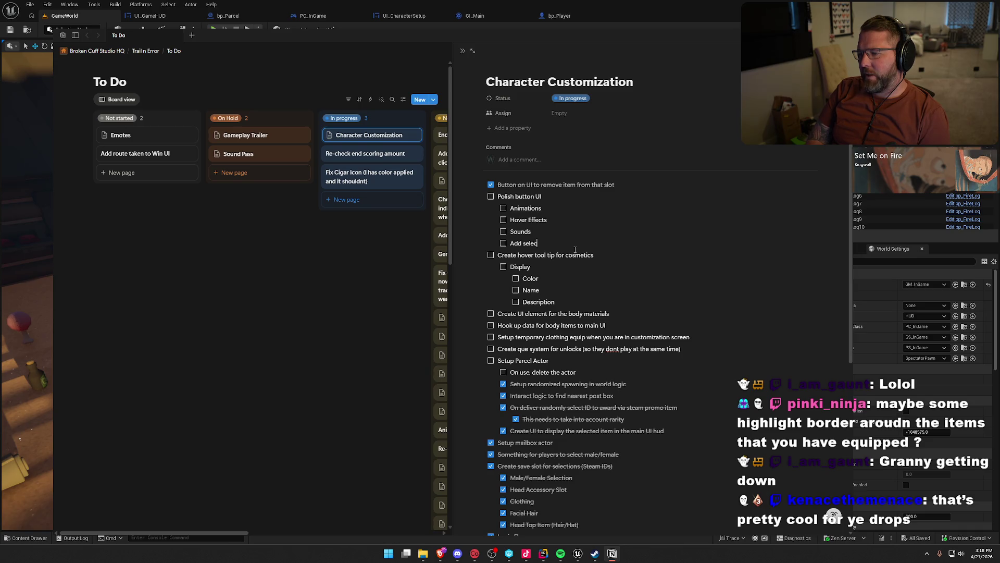
type("on")
key("BackSpace")
type("indica")
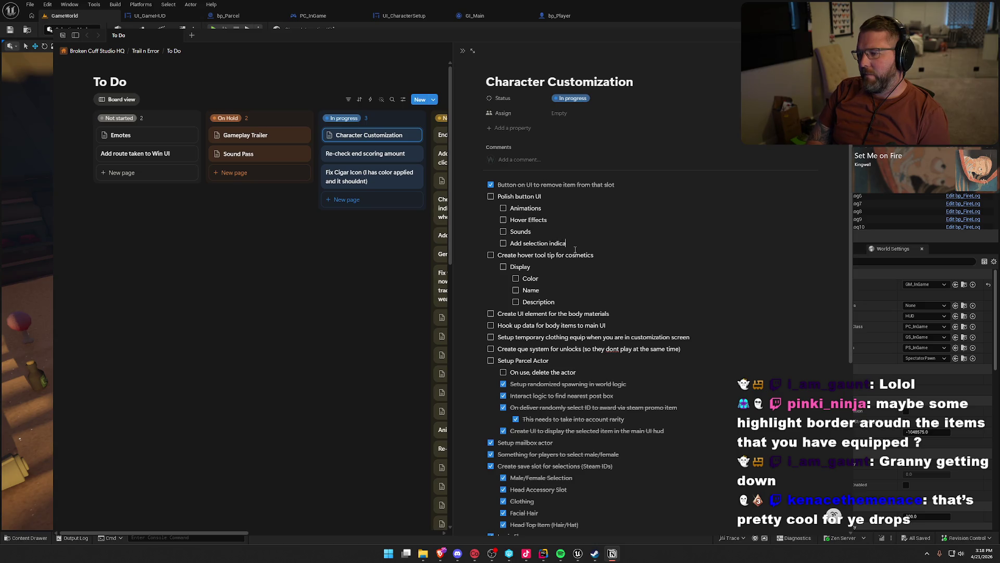
type("tor")
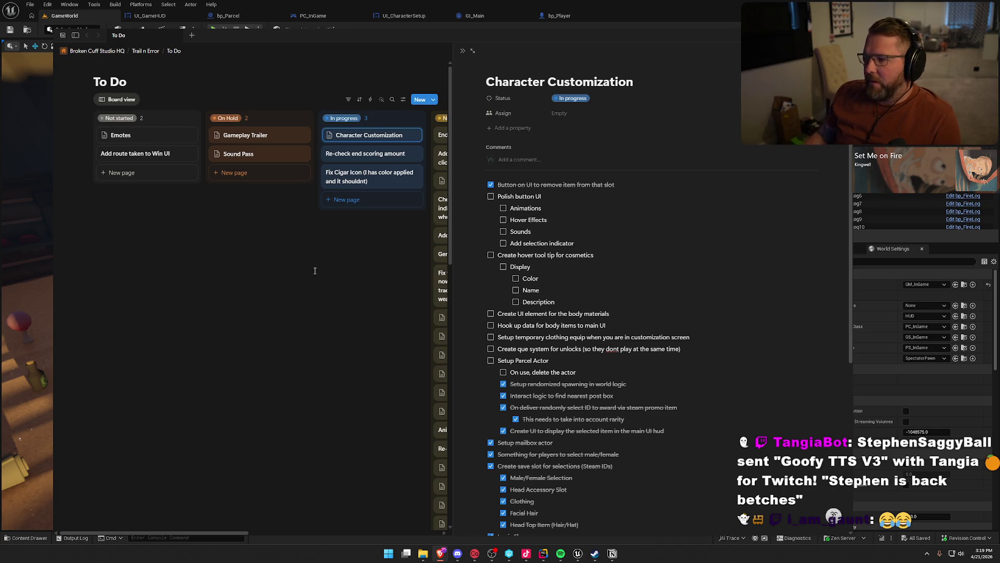
left_click_drag(472, 185, 474, 438)
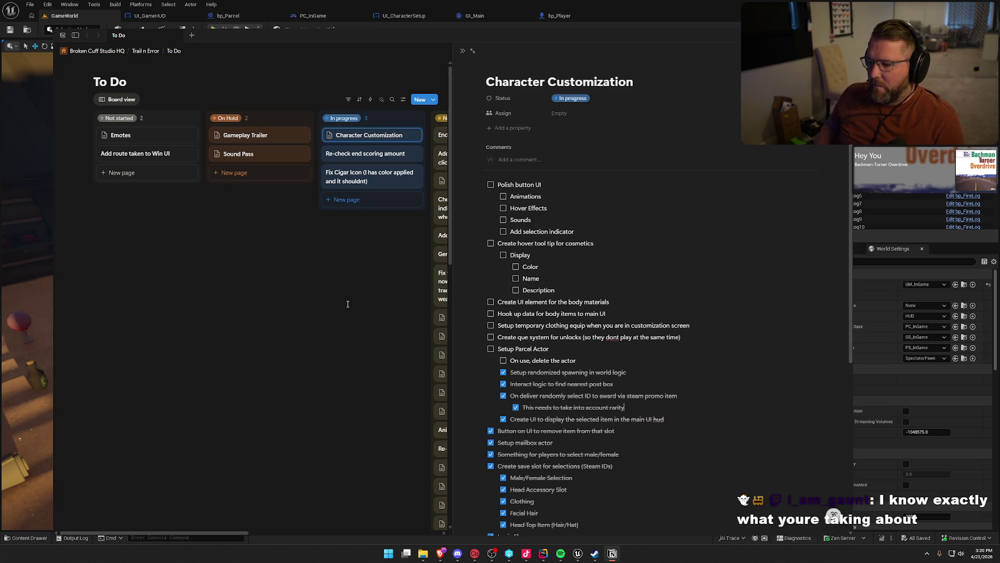
Insert a to-do above 'Polish button UI' reading 'Place mailboxes and cosmetic chests into the game map'.
left_click(499, 185)
key("Return")
key("Up")
type("Place mailbos")
type("es an")
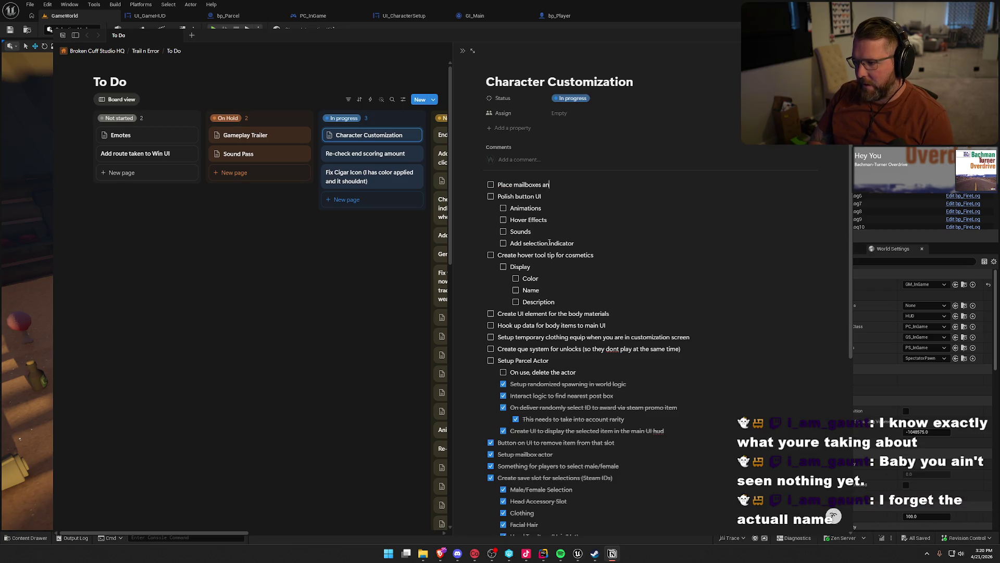
type("d cosmetic chests")
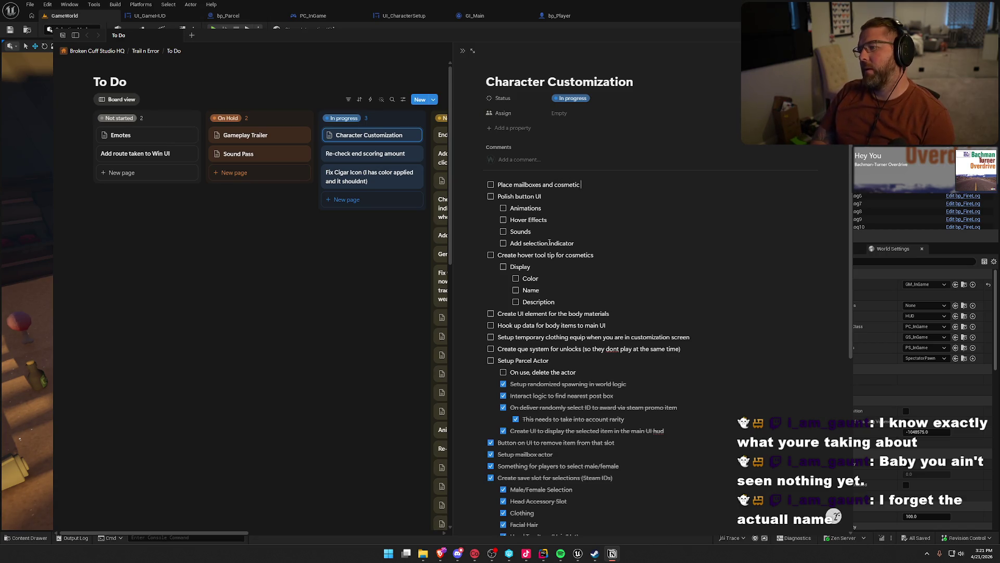
type(" into the g")
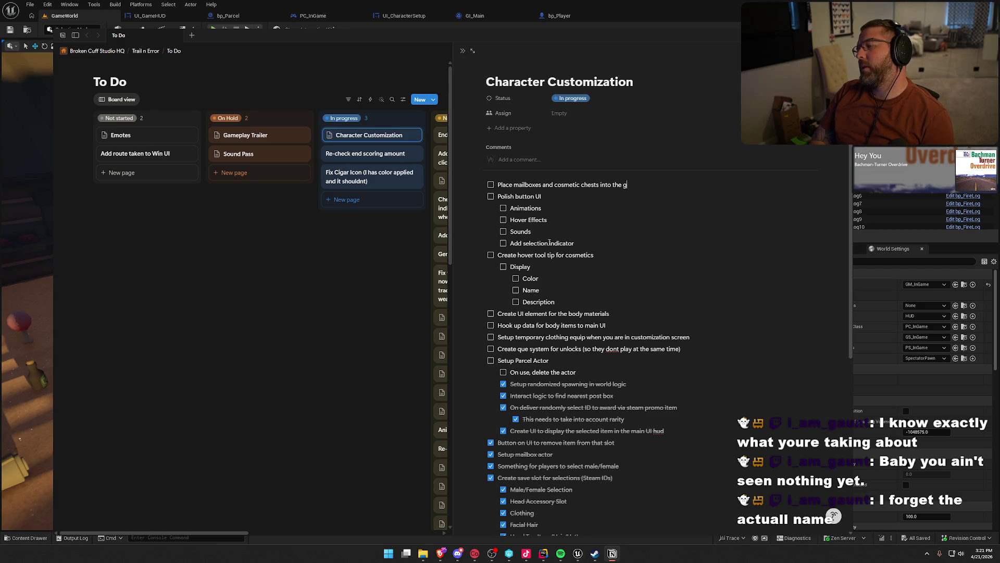
type("ame map")
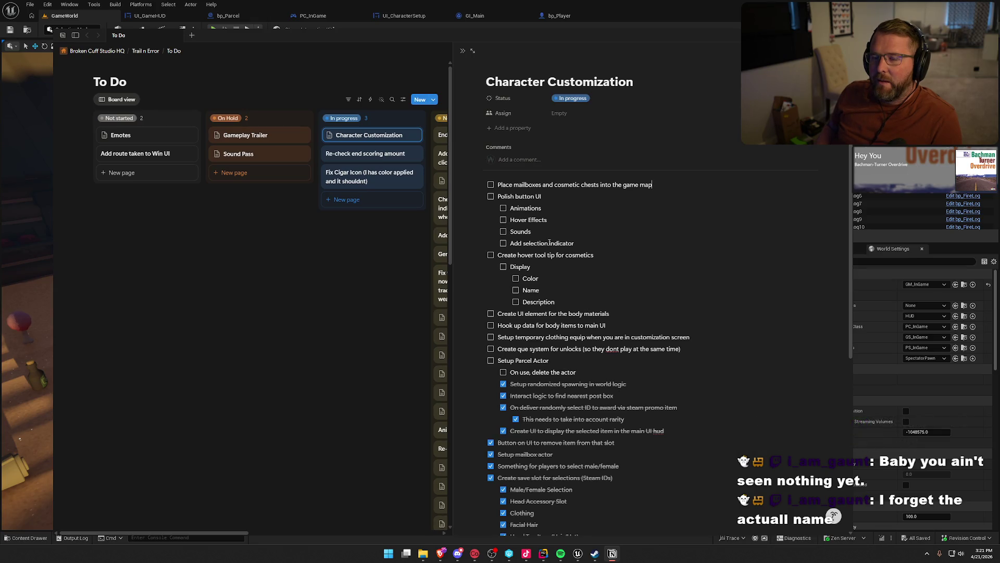
Finish the mailboxes to-do and bring the YouTube video window to the front.
left_click(652, 184)
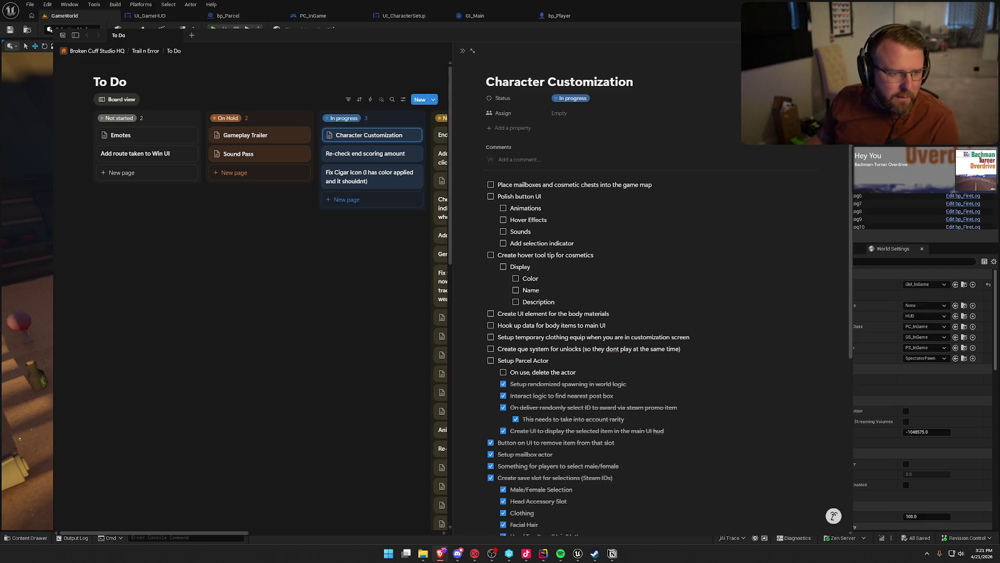
key("alt+Tab")
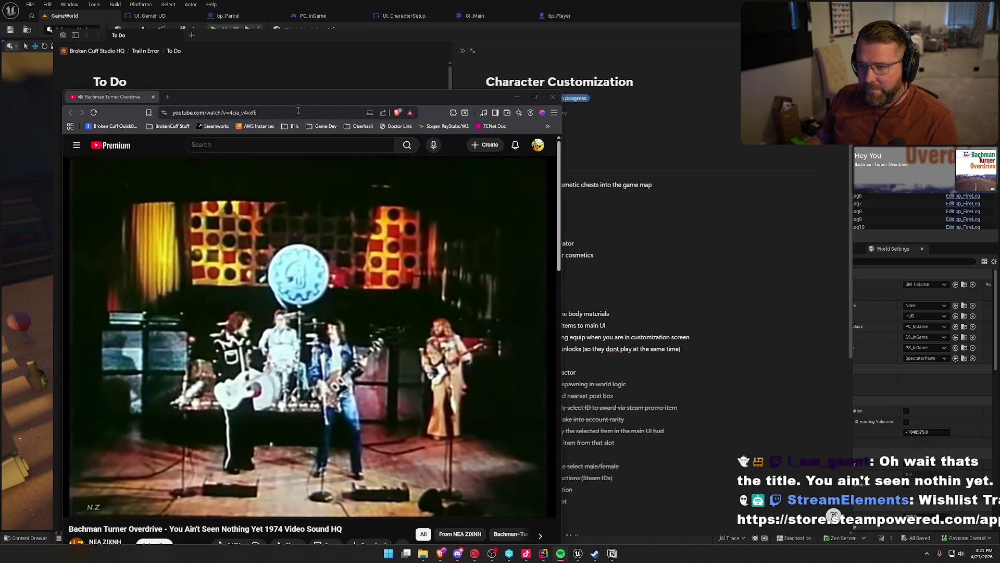
Move the YouTube window, play 'Hey You' from 0:11, then close the browser window.
left_click_drag(312, 96, 344, 35)
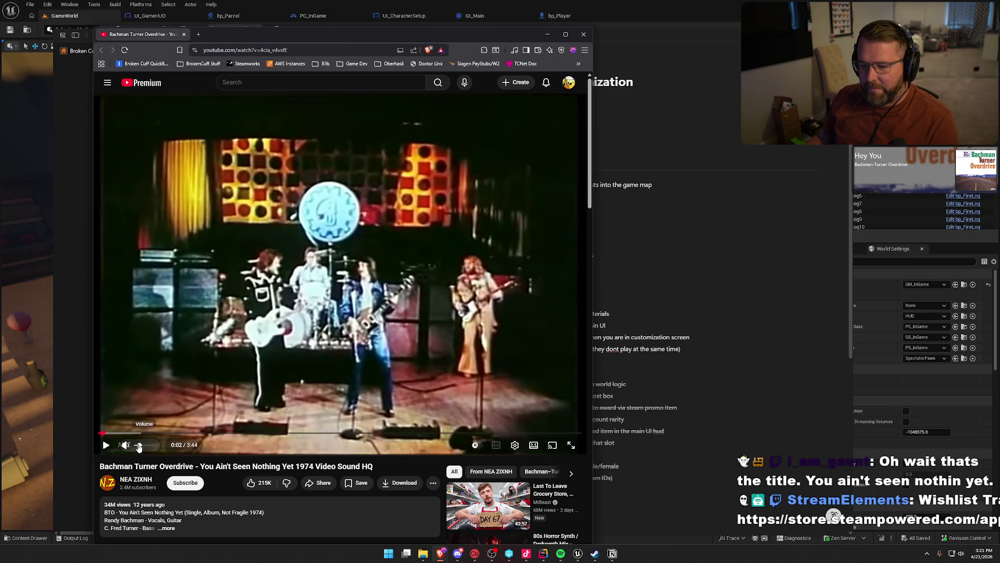
key("space")
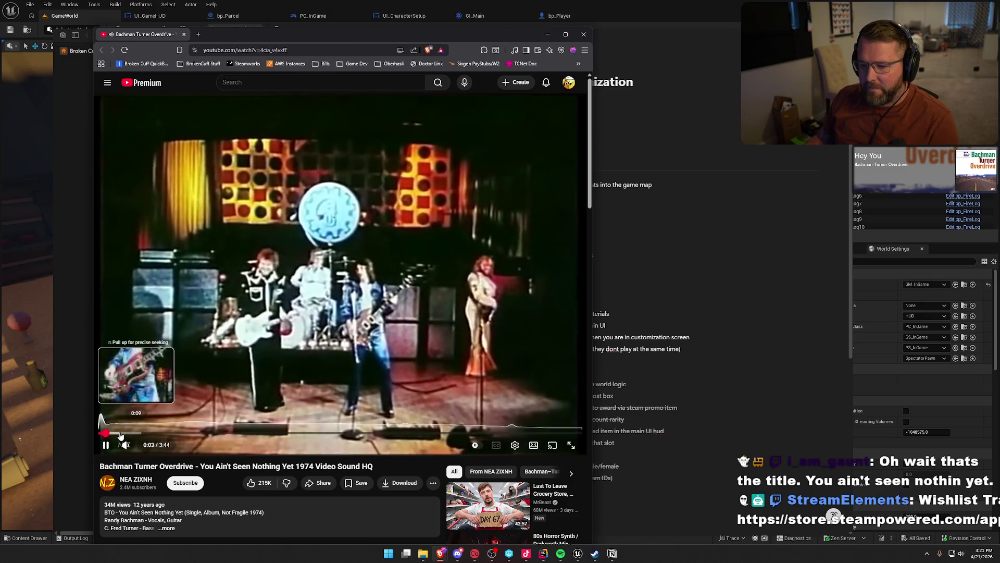
left_click(120, 436)
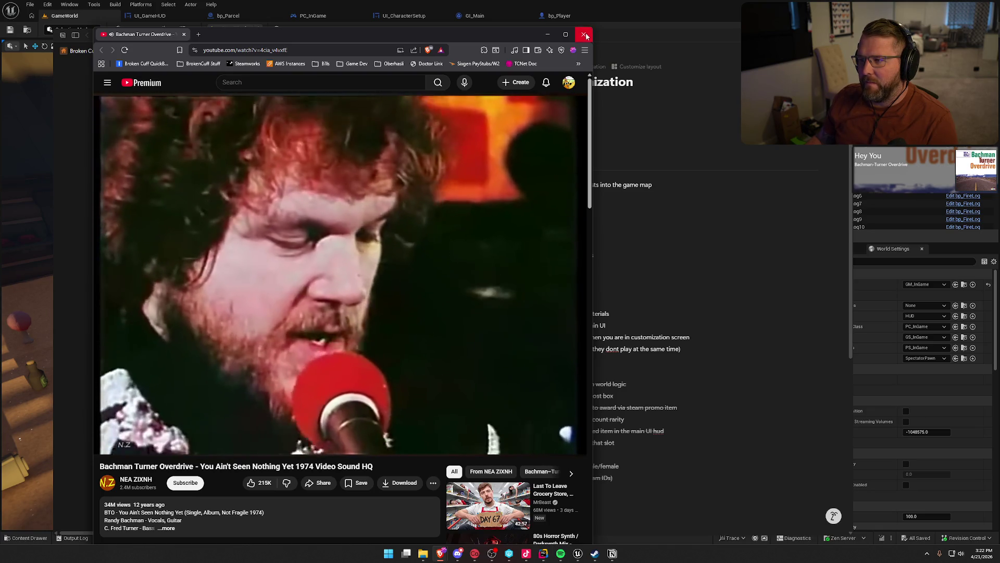
left_click(585, 35)
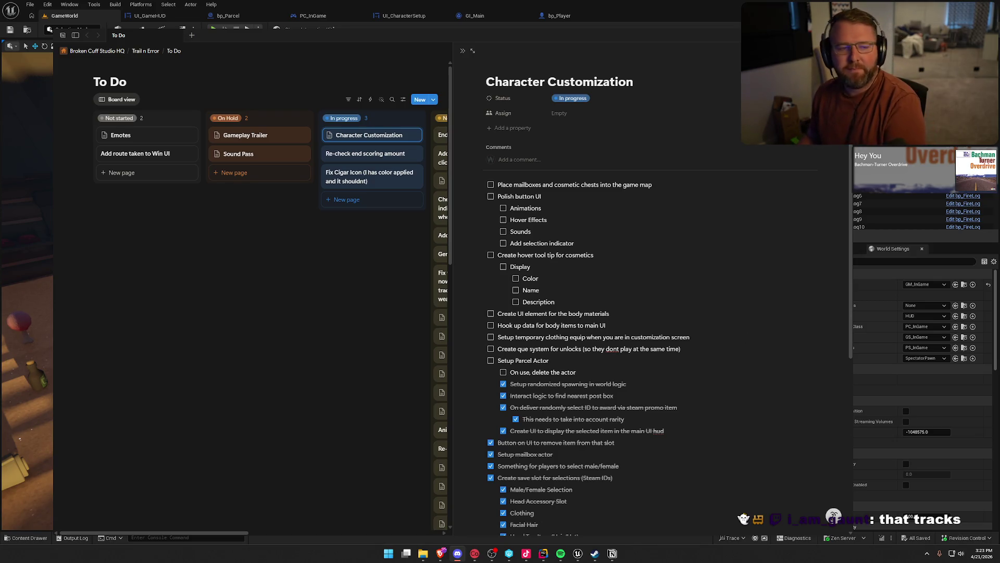
left_click(321, 302)
left_click(364, 138)
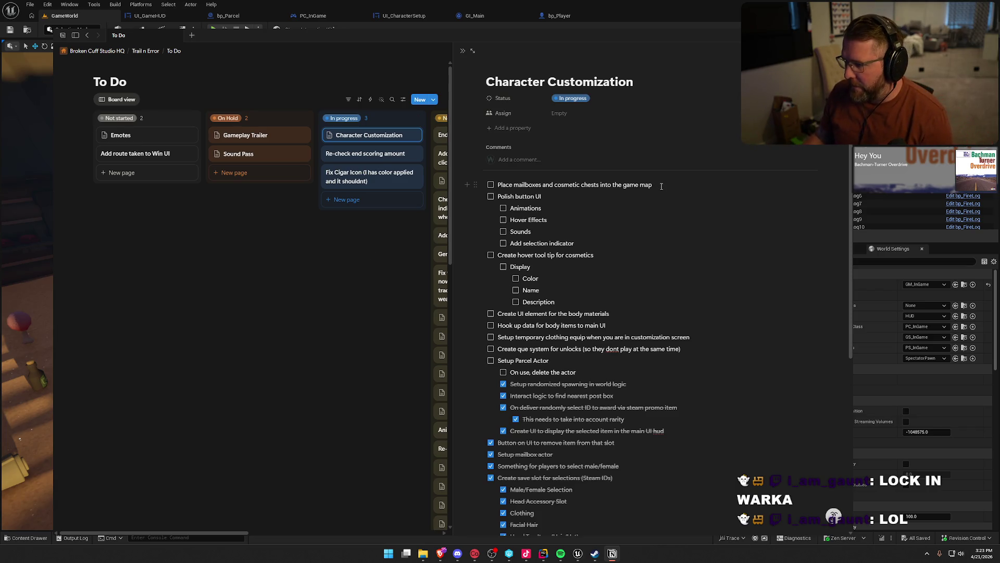
left_click(661, 187)
key("Return")
type("Place")
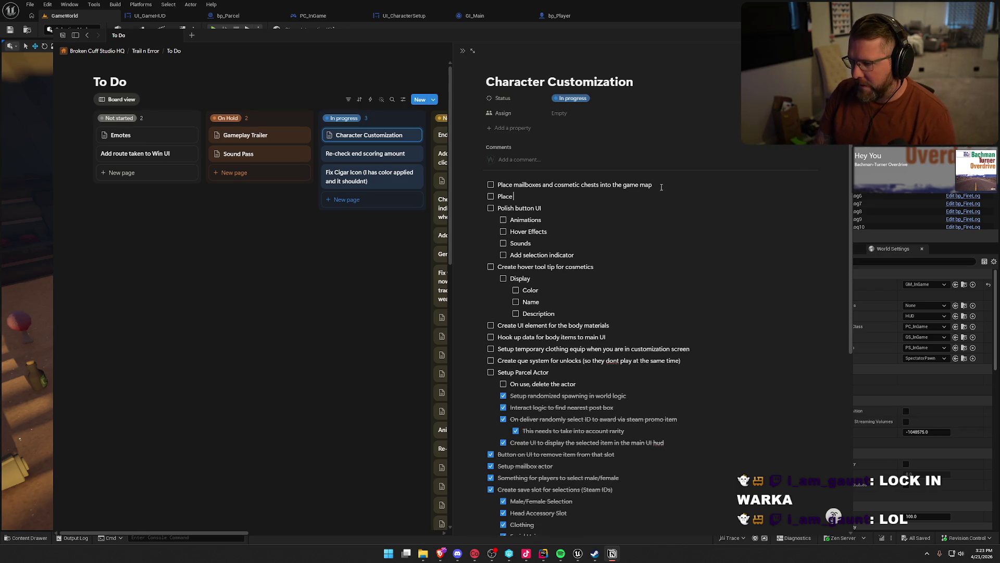
type(" pa")
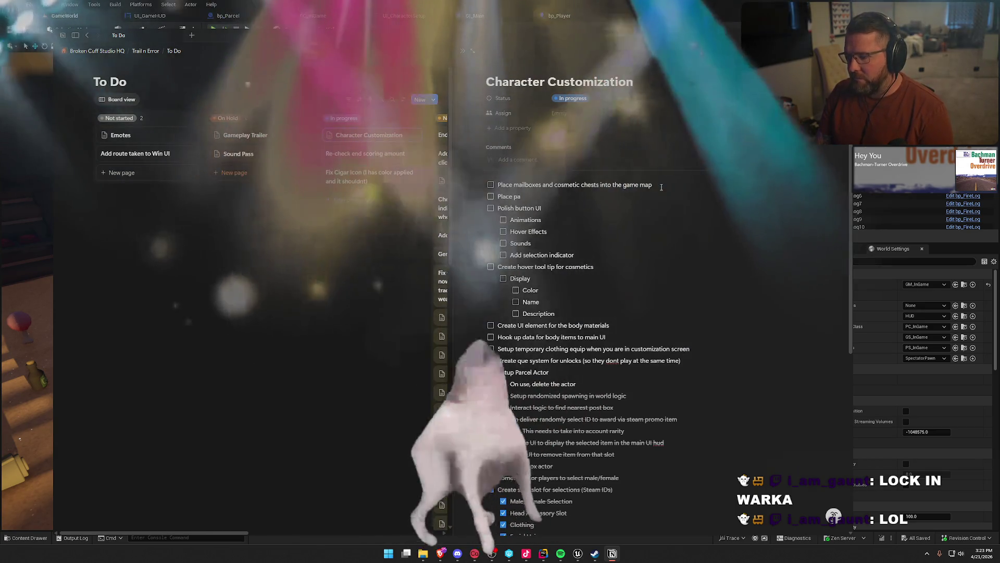
type("rcel")
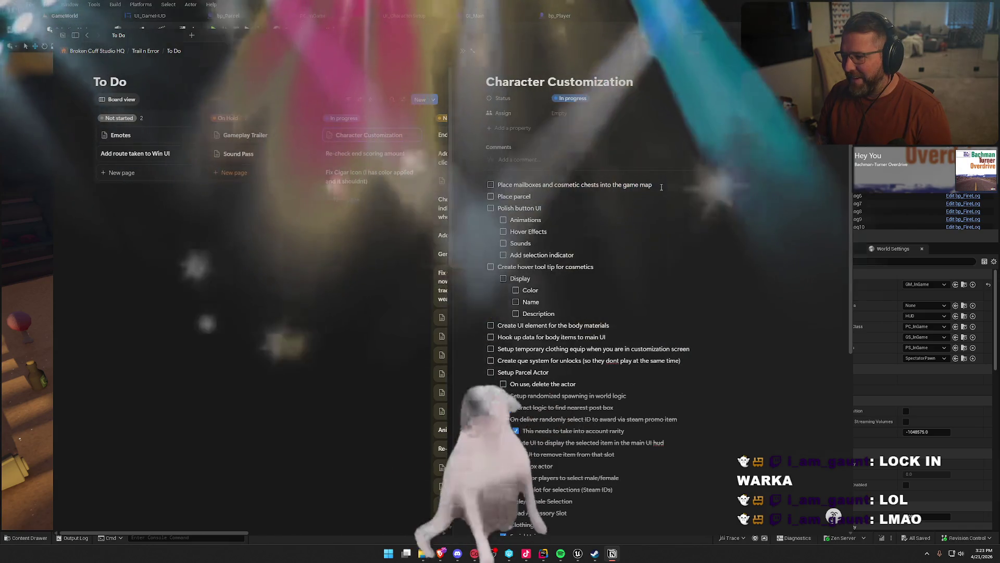
Finish the to-do 'Place parcel spawner boxes around map' and skip to the next Spotify song.
type("spawner boxes around map")
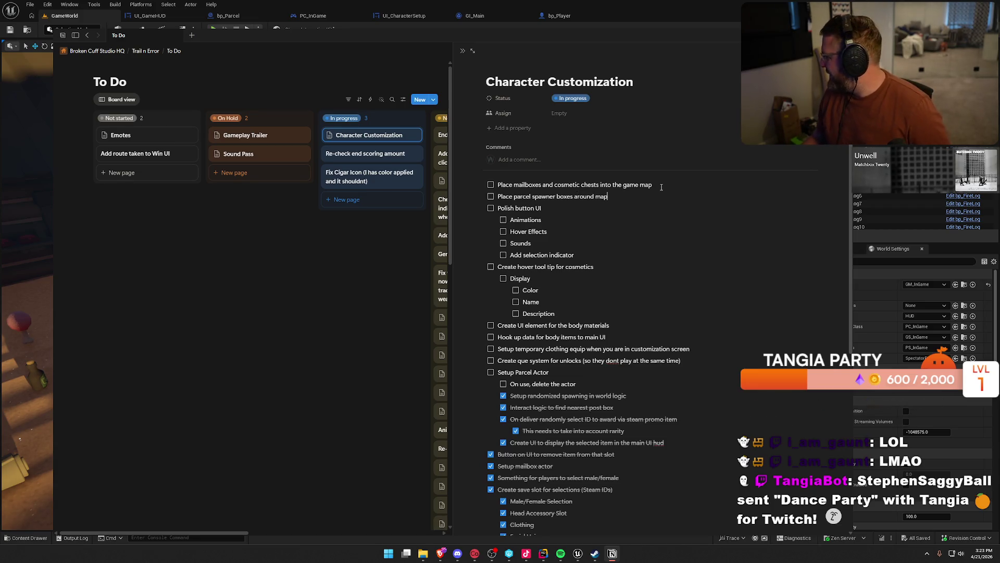
key("alt+Tab")
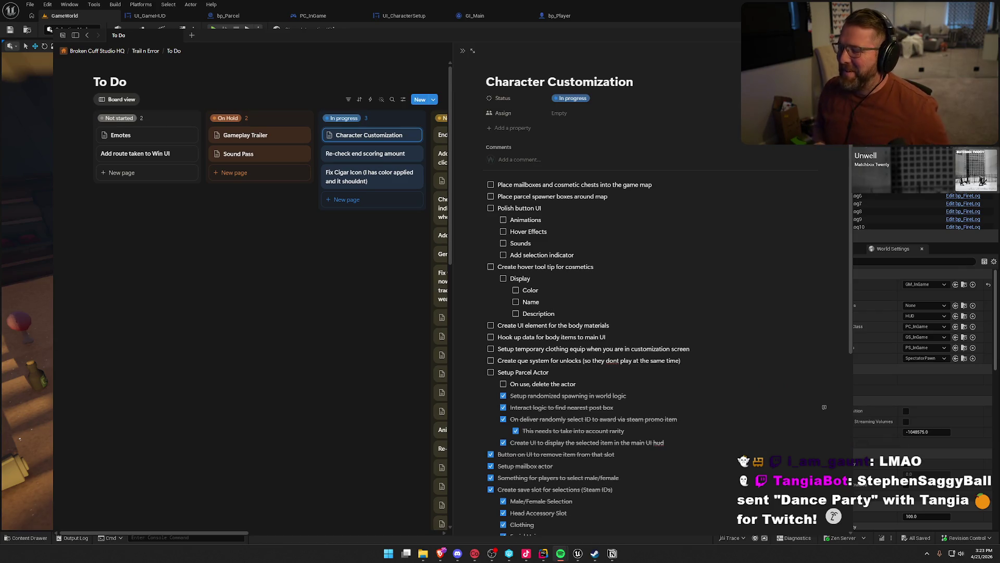
key("ctrl+Right")
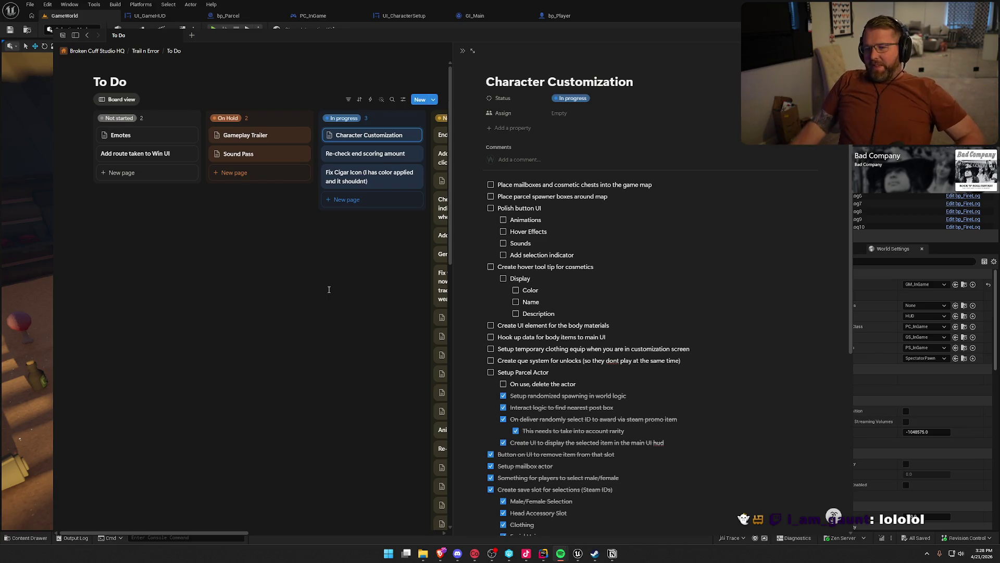
Bring Unreal Editor forward on the bp_Player blueprint's EventGraph.
left_click(560, 15)
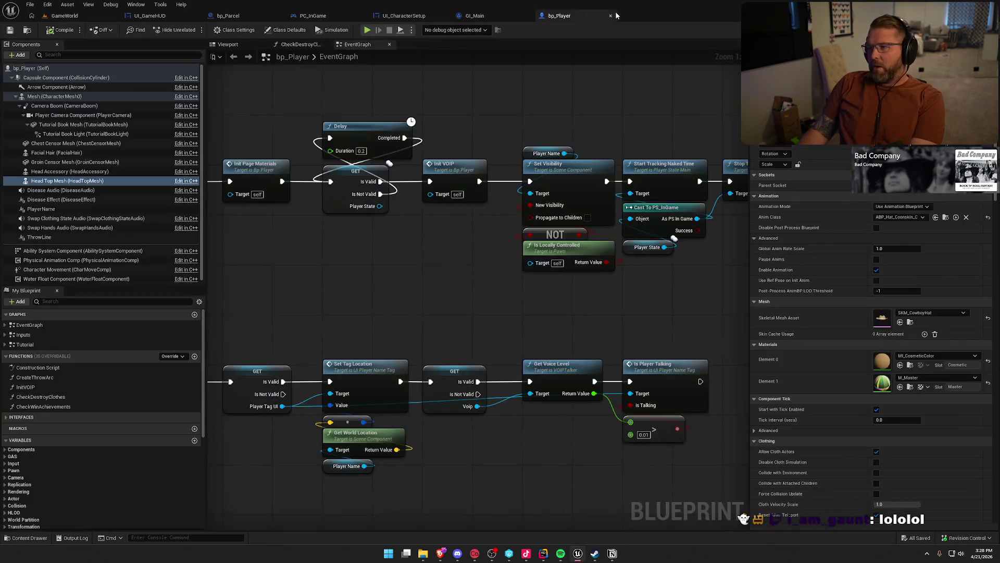
Open the Transition level from the Maps folder.
left_click(63, 16)
key("ctrl+space")
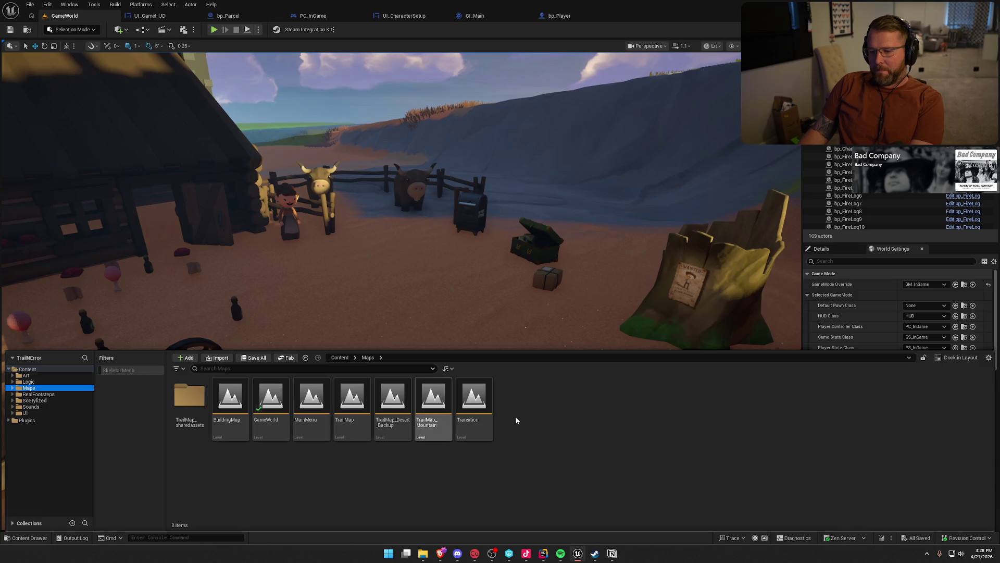
double_click(477, 401)
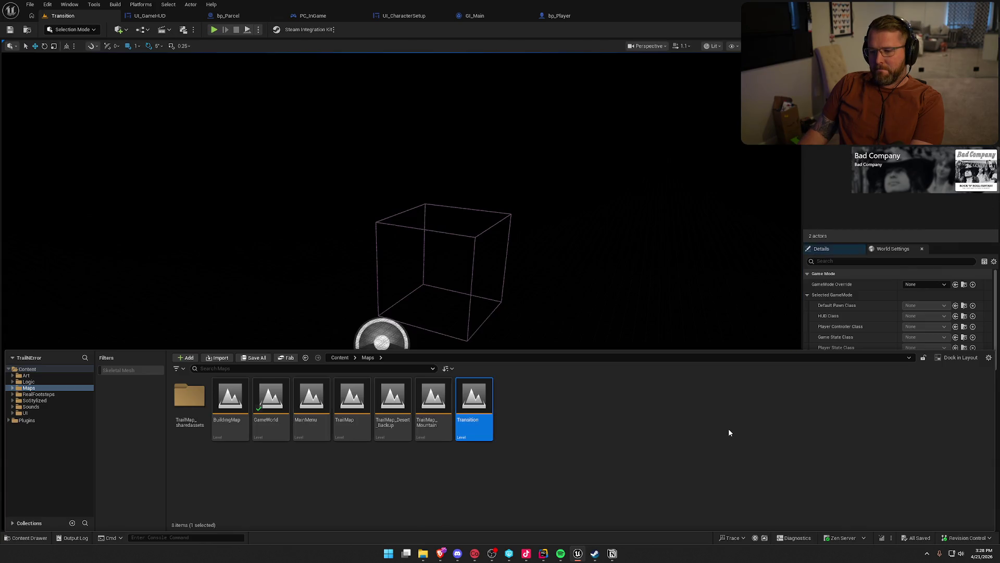
Place bp_TextureGenerator from the Logic folder into the level at the origin.
key("ctrl+space")
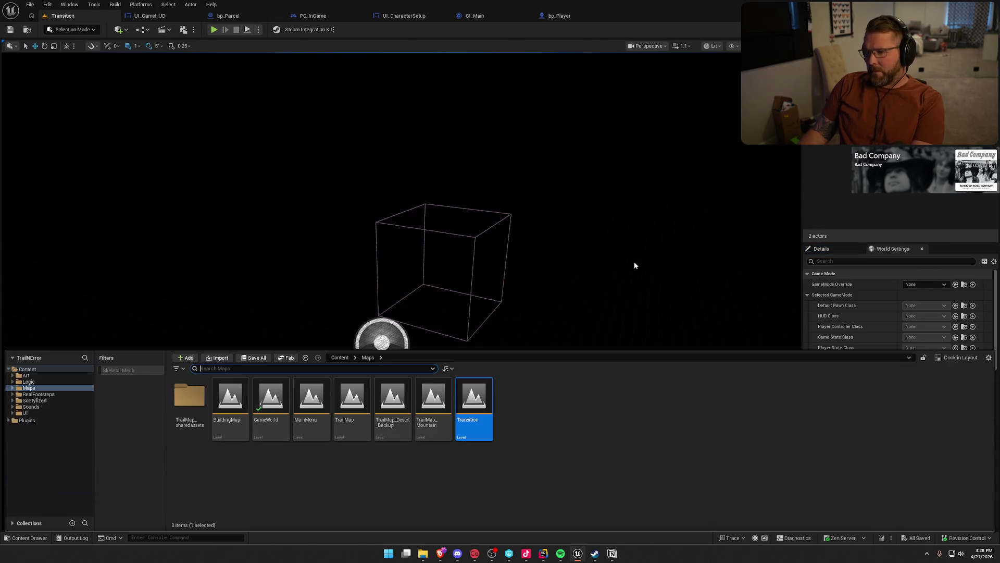
left_click(30, 382)
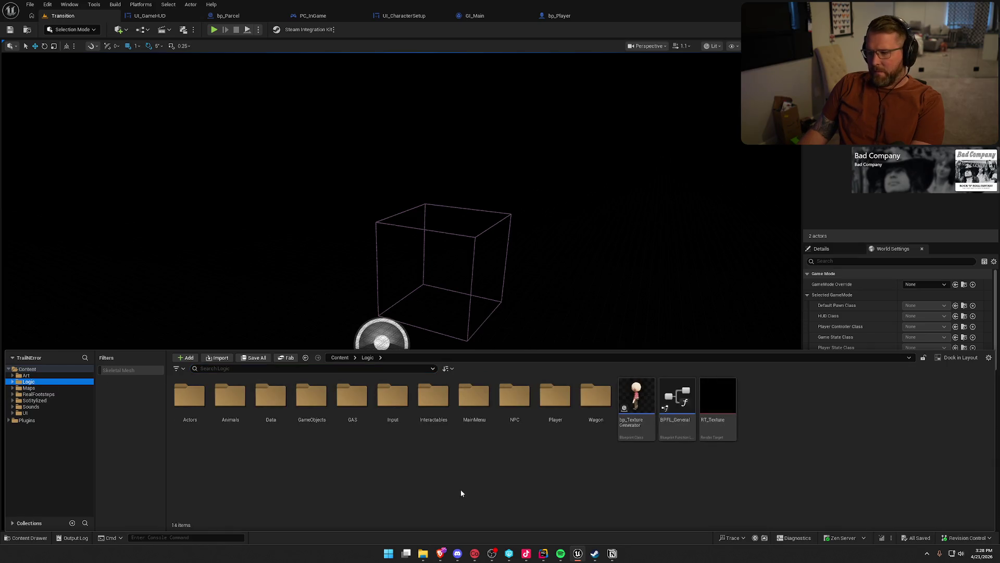
left_click_drag(636, 401, 501, 312)
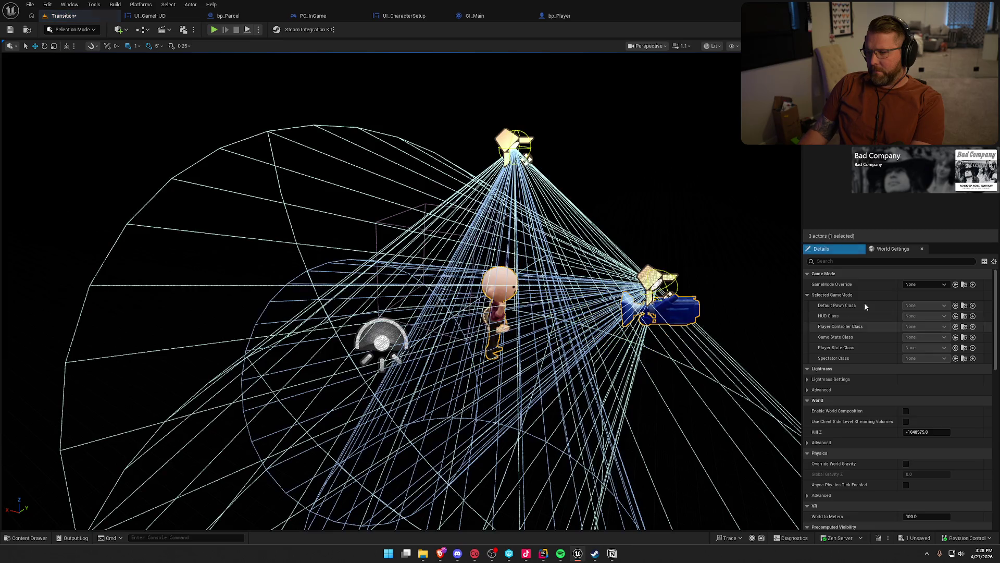
left_click(846, 250)
left_click(982, 360)
Frame the character in game view and open bp_TextureGenerator in the Blueprint editor.
key("f")
key("w")
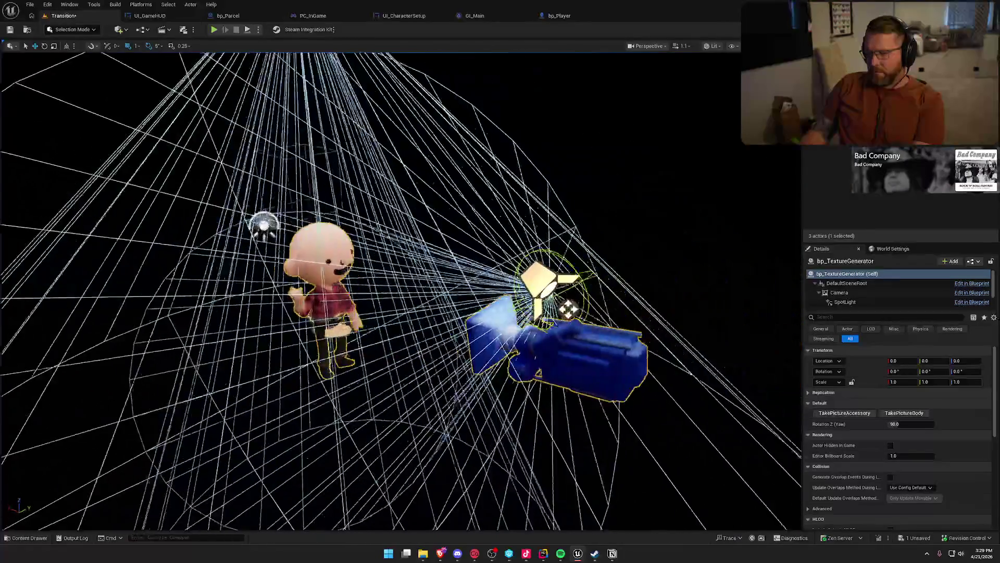
key("s")
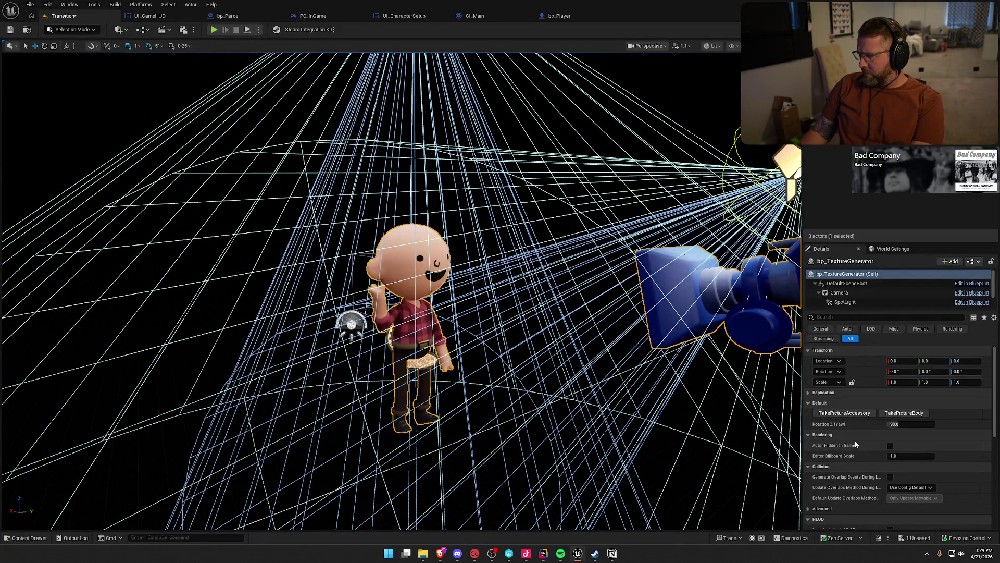
key("g")
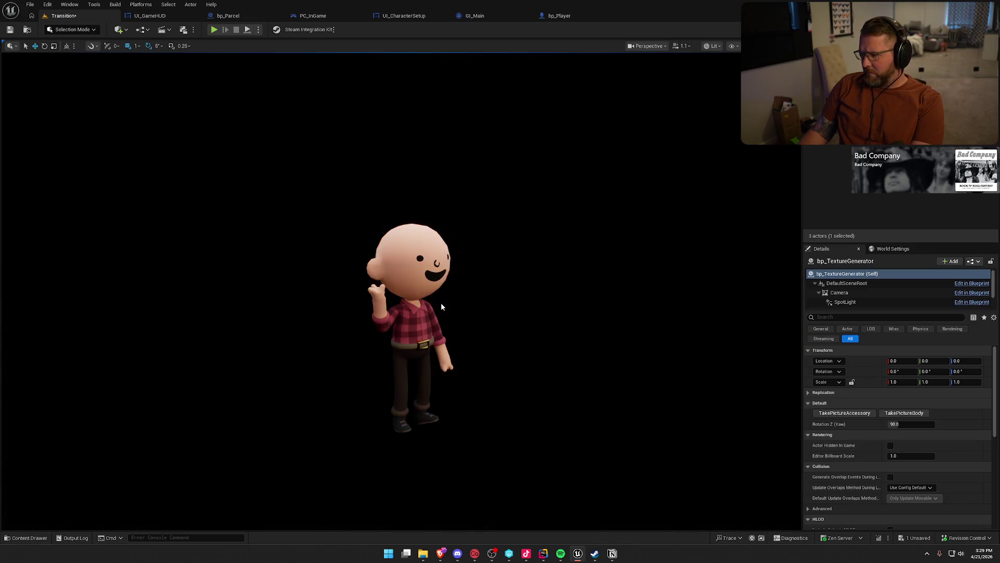
key("w")
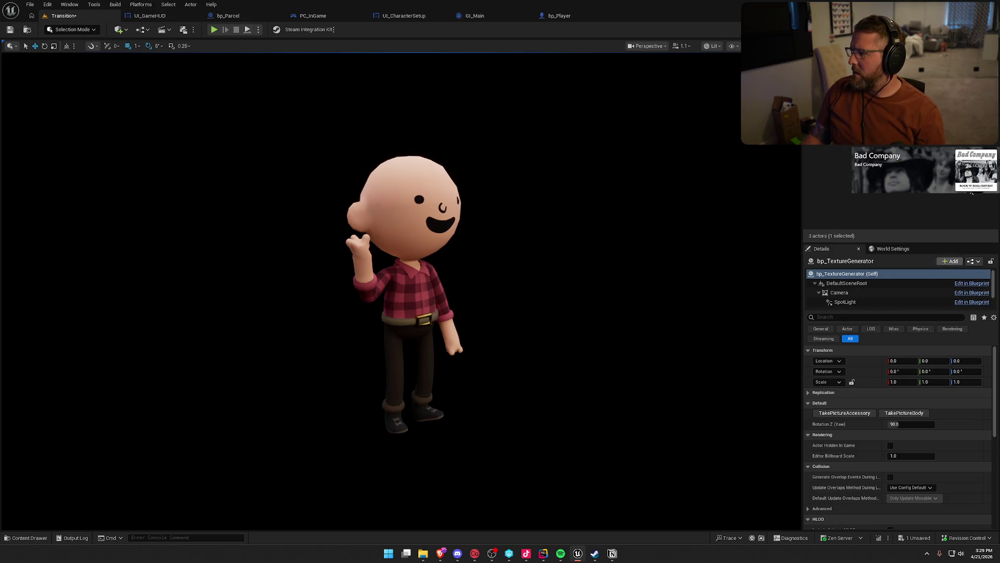
left_click(971, 261)
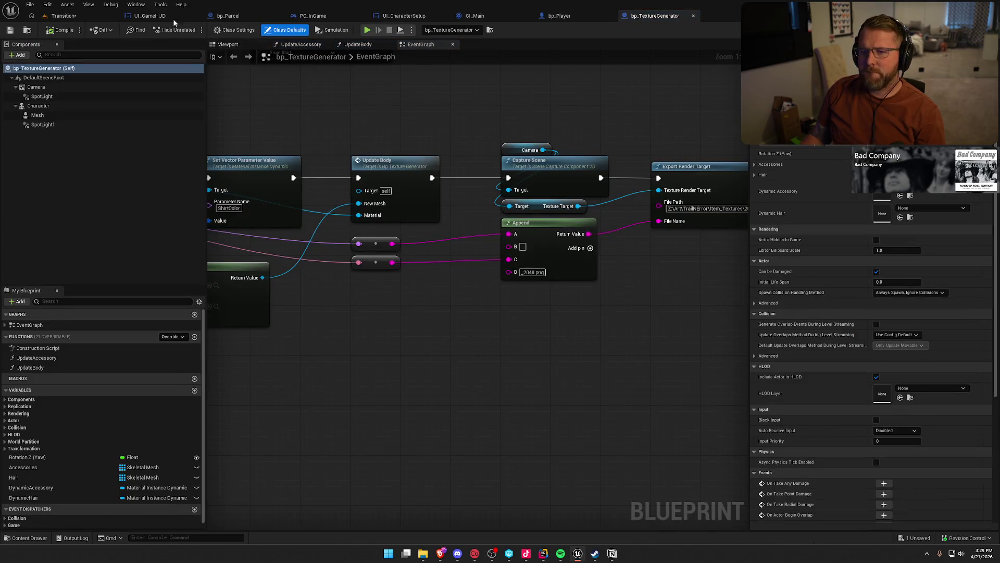
Close the UI_GameHUD, bp_Parcel, PC_InGame, UI_CharacterSetup, GI_Main and bp_Player tabs.
middle_click(144, 16)
middle_click(145, 16)
middle_click(144, 16)
middle_click(144, 16)
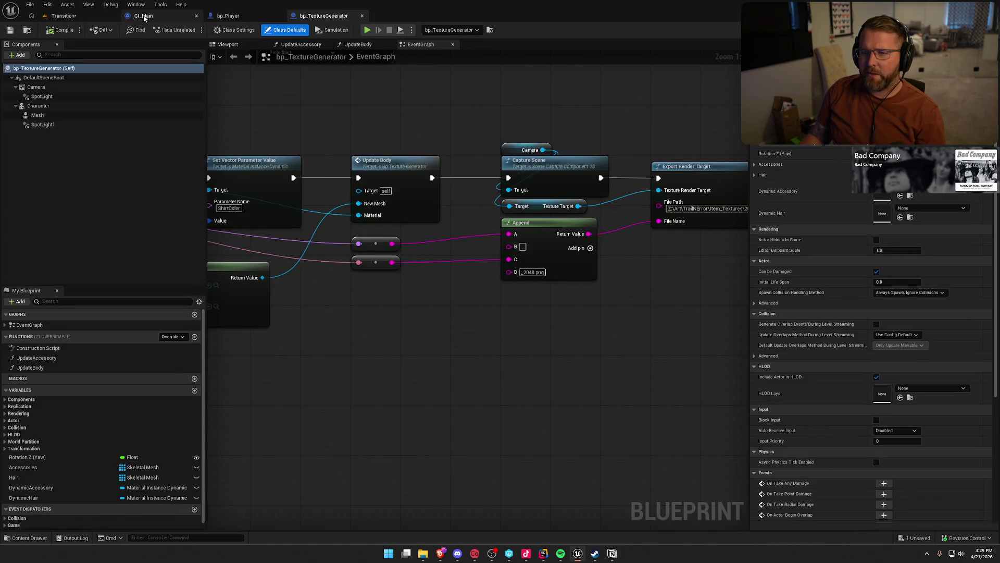
middle_click(144, 16)
middle_click(145, 16)
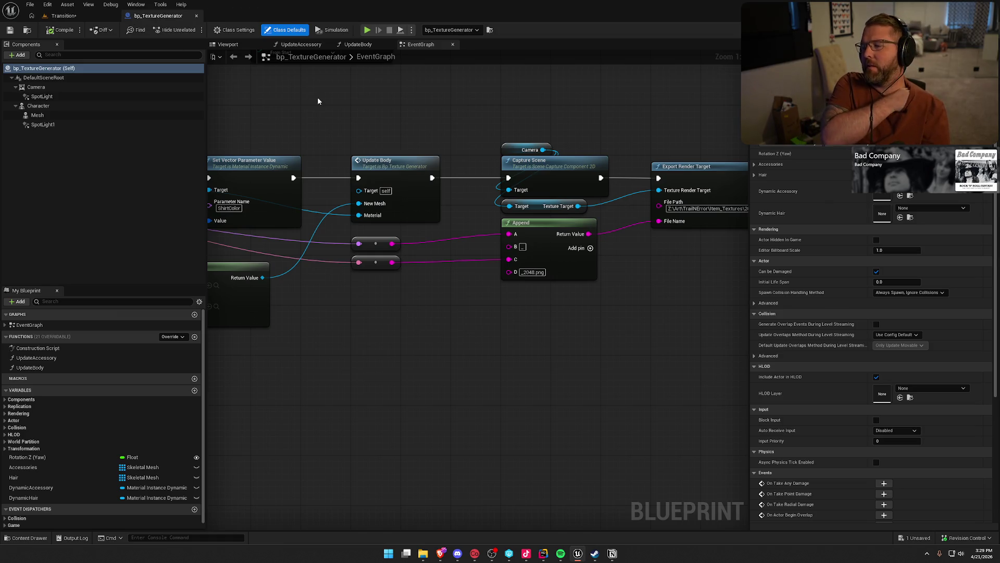
Pan the event graph from the For Each Loop nodes to Append and Export Render Target.
left_click_drag(317, 97, 794, 136)
mouse_move(313, 219)
left_mouse_down()
mouse_move(521, 229)
mouse_move(729, 219)
mouse_move(607, 259)
left_mouse_up()
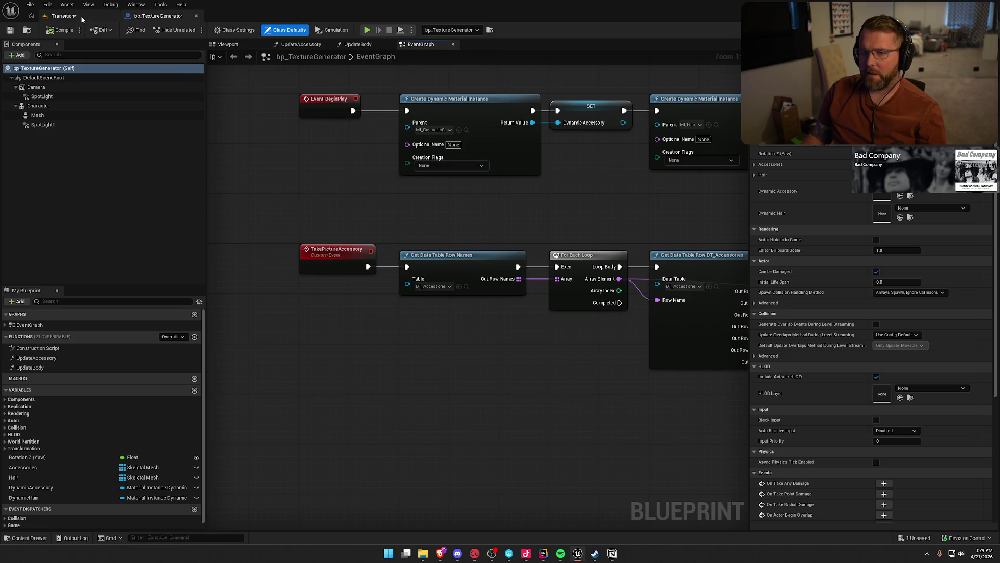
left_click(81, 17)
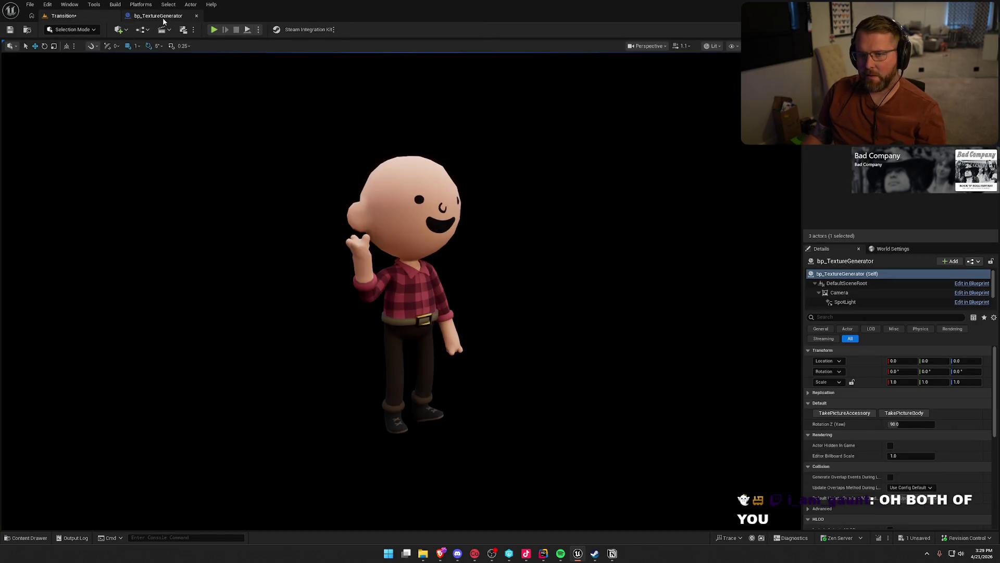
left_click(163, 19)
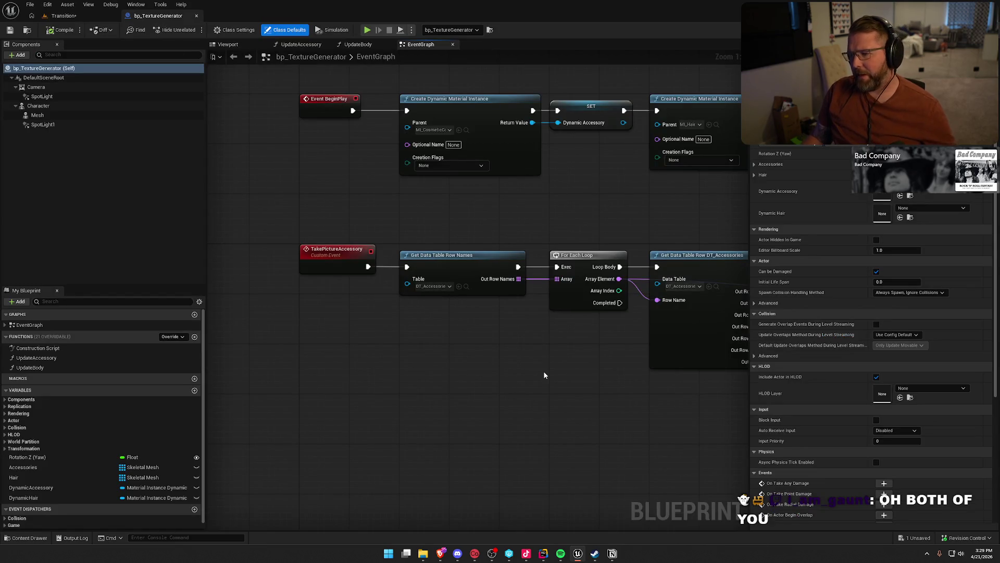
mouse_move(560, 373)
left_mouse_down()
mouse_move(317, 328)
mouse_move(244, 329)
left_mouse_up()
mouse_move(677, 365)
left_mouse_down()
mouse_move(407, 382)
mouse_move(139, 364)
left_mouse_up()
left_click_drag(649, 352, 552, 354)
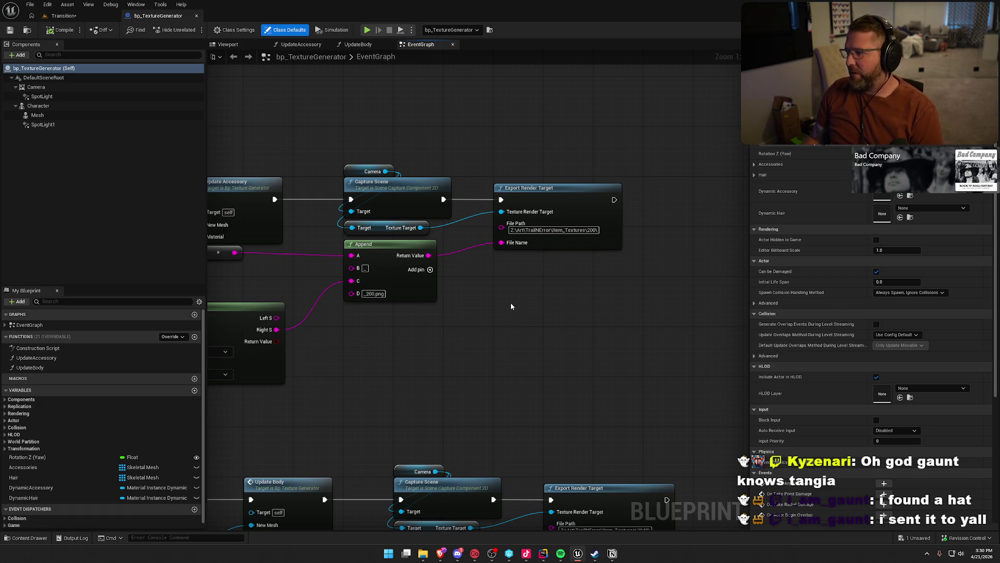
left_click(754, 165)
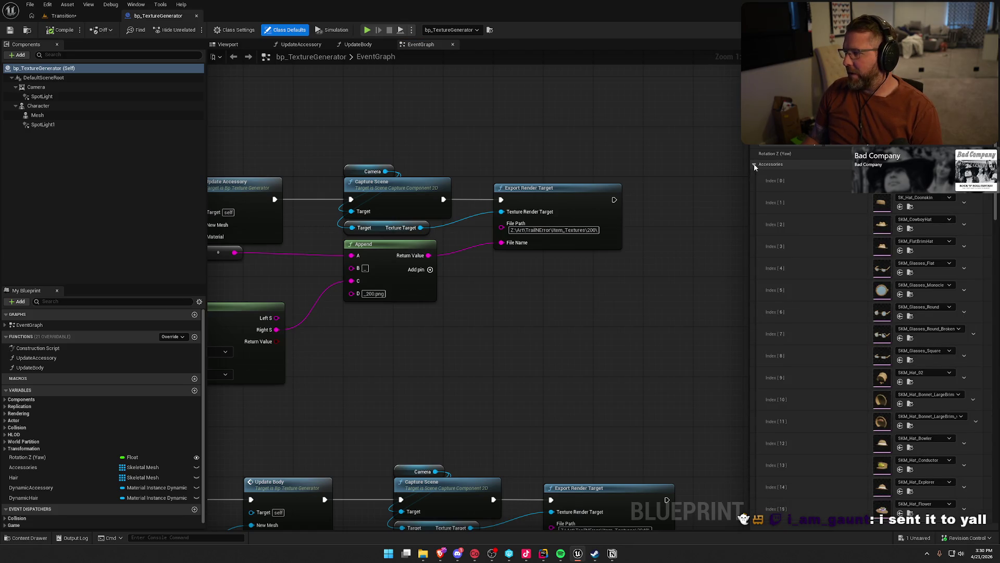
left_click(754, 165)
mouse_move(730, 164)
left_mouse_down()
mouse_move(663, 149)
mouse_move(390, 155)
mouse_move(221, 143)
left_mouse_up()
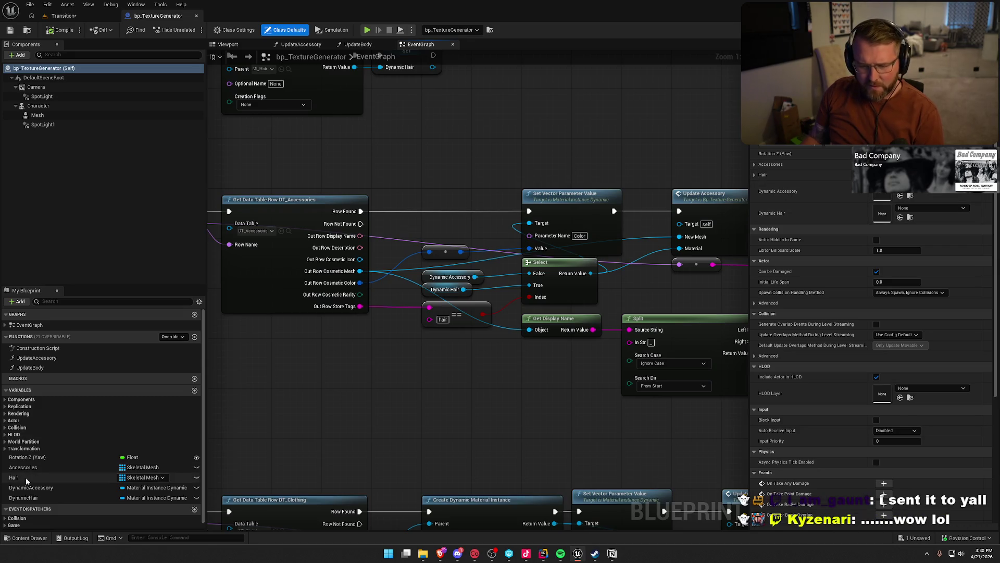
left_click(36, 467)
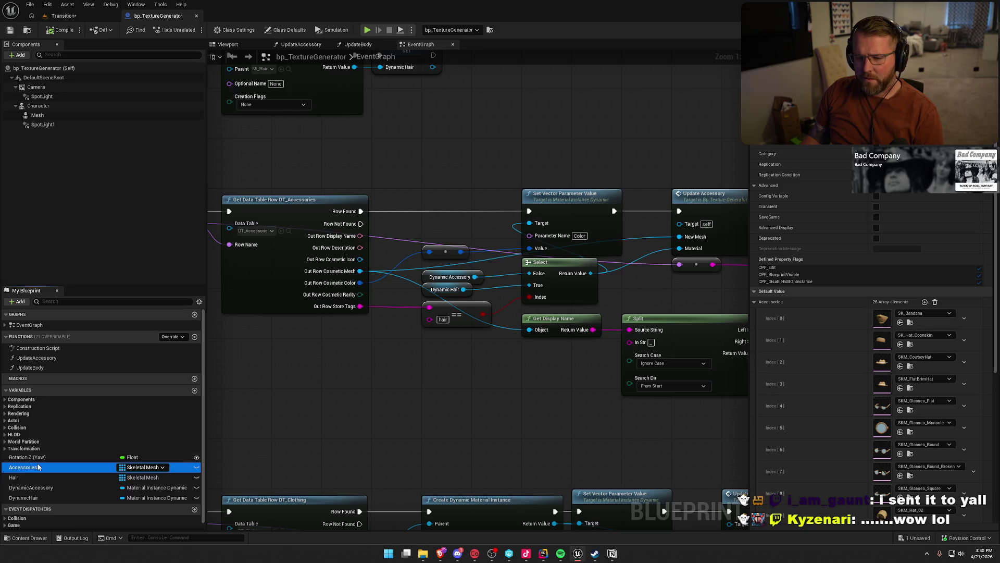
right_click(26, 470)
mouse_move(68, 494)
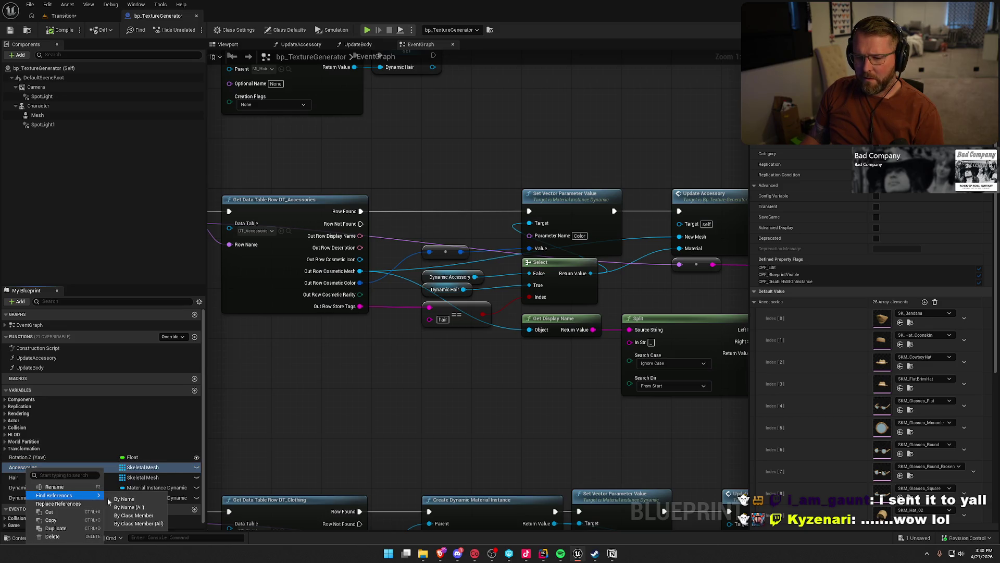
left_click(135, 524)
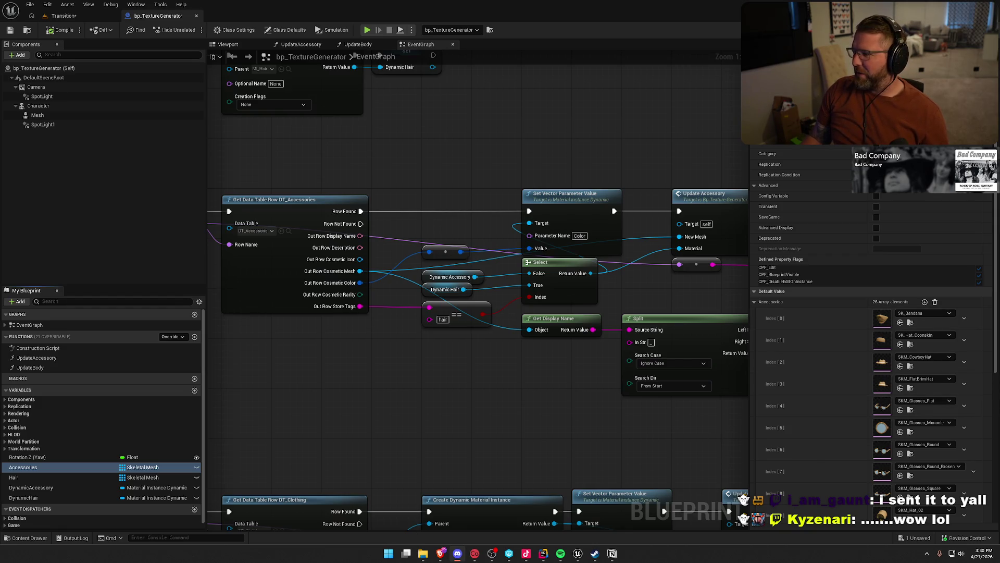
left_click(54, 475)
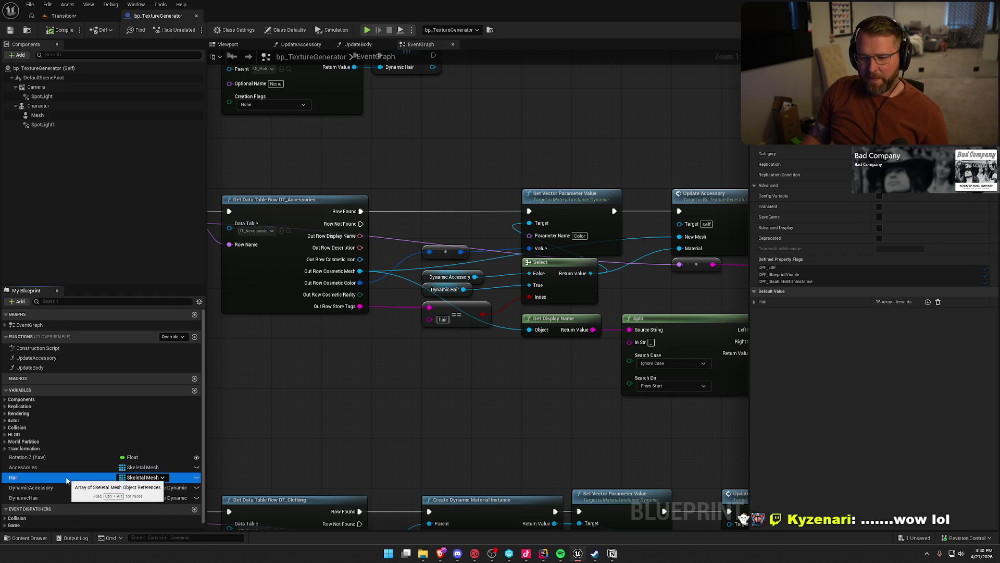
Delete the Accessories and Hair variables, then compile and check out bp_TextureGenerator.
left_click(46, 467)
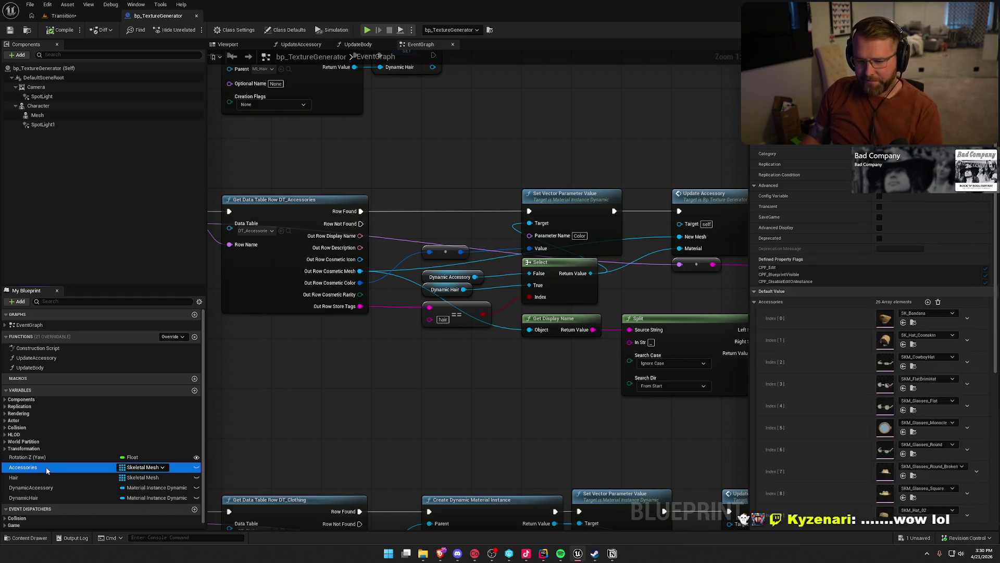
key("Delete")
left_click(39, 467)
key("Delete")
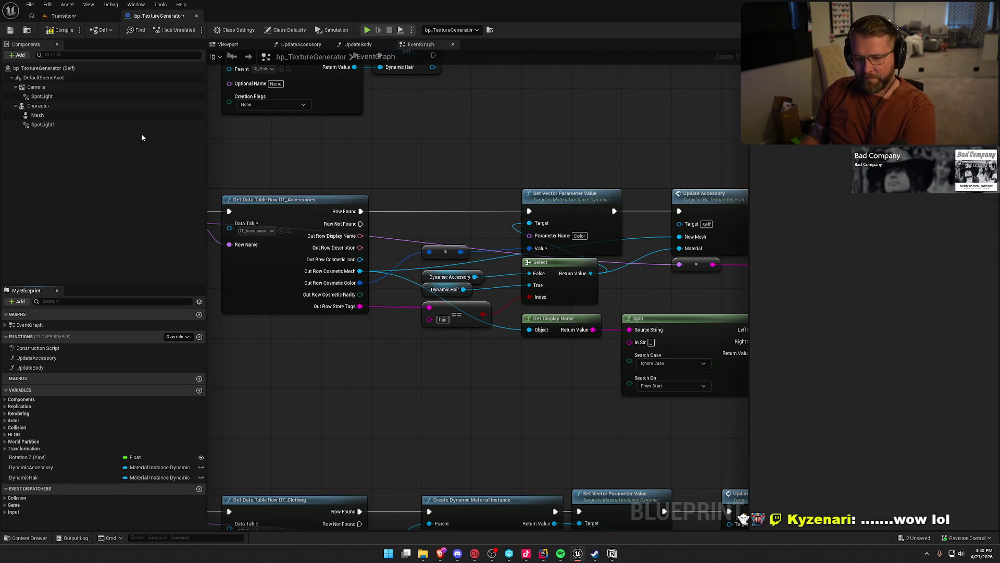
left_click(61, 32)
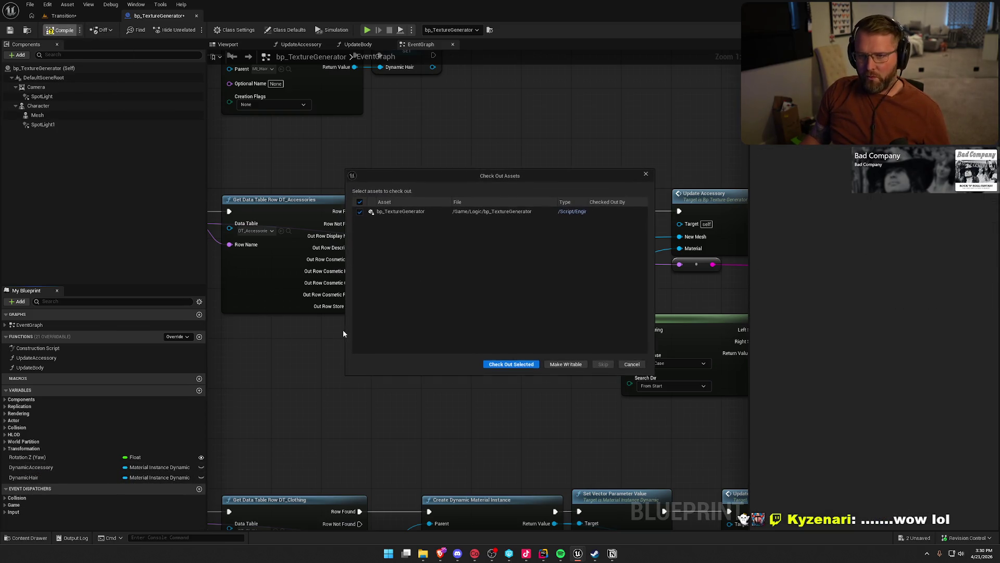
left_click(507, 364)
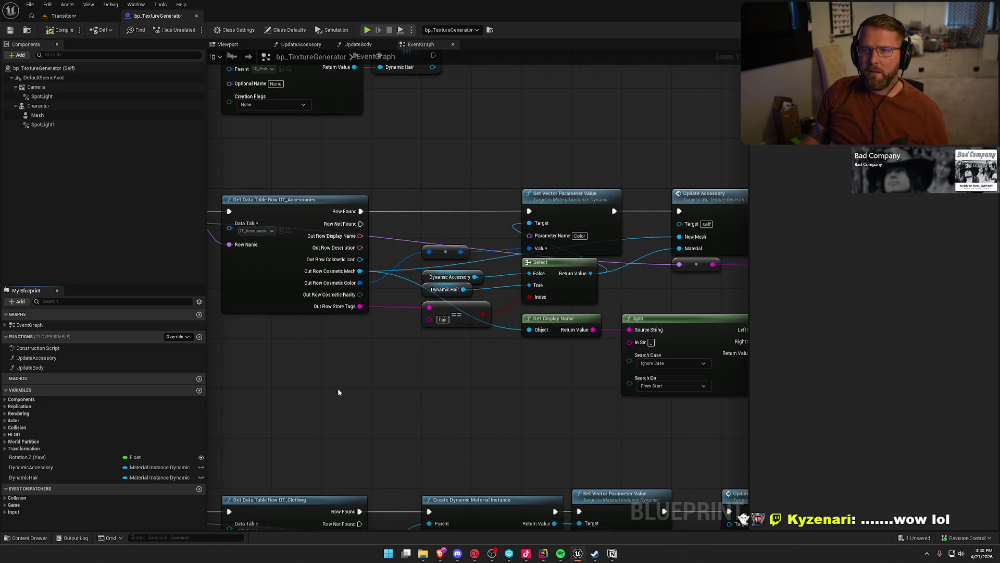
left_click_drag(341, 387, 0, 363)
Pan to the Update Accessory call and open its UpdateAccessory function graph.
mouse_move(208, 234)
left_mouse_down()
mouse_move(464, 380)
mouse_move(526, 399)
left_mouse_up()
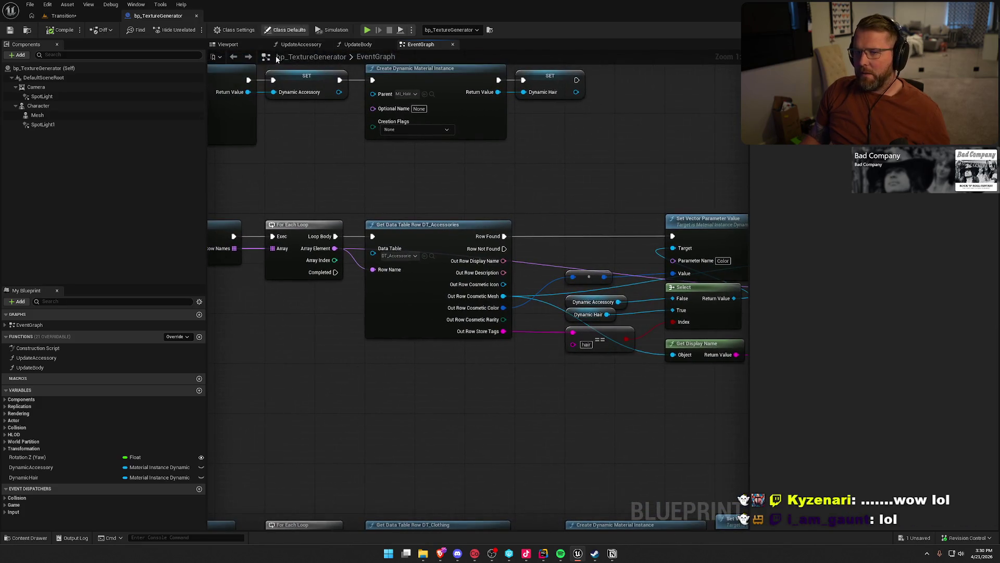
left_click_drag(342, 147, 207, 158)
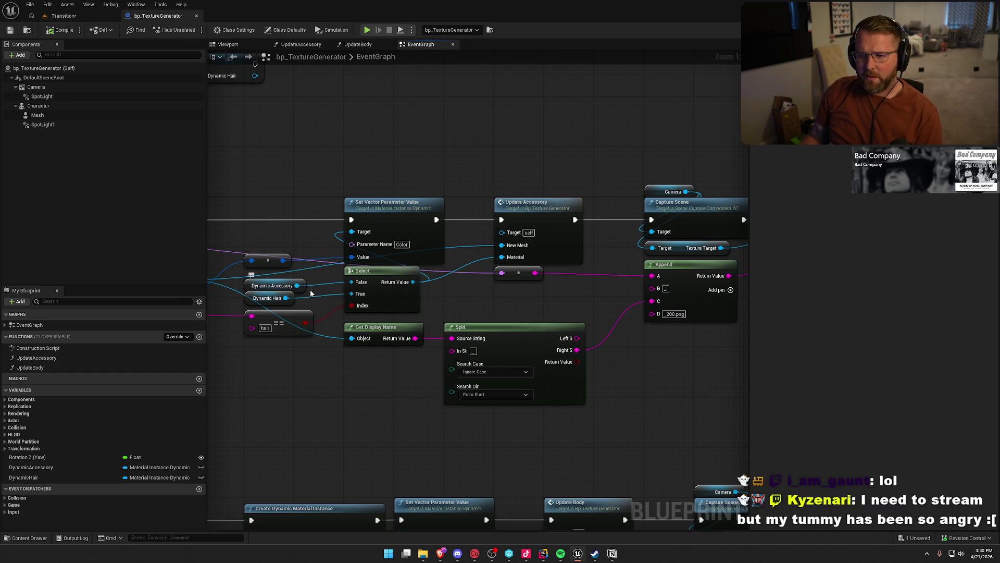
left_click_drag(530, 198, 422, 186)
left_click(446, 204)
mouse_move(495, 264)
left_mouse_down()
mouse_move(391, 279)
mouse_move(553, 292)
left_mouse_up()
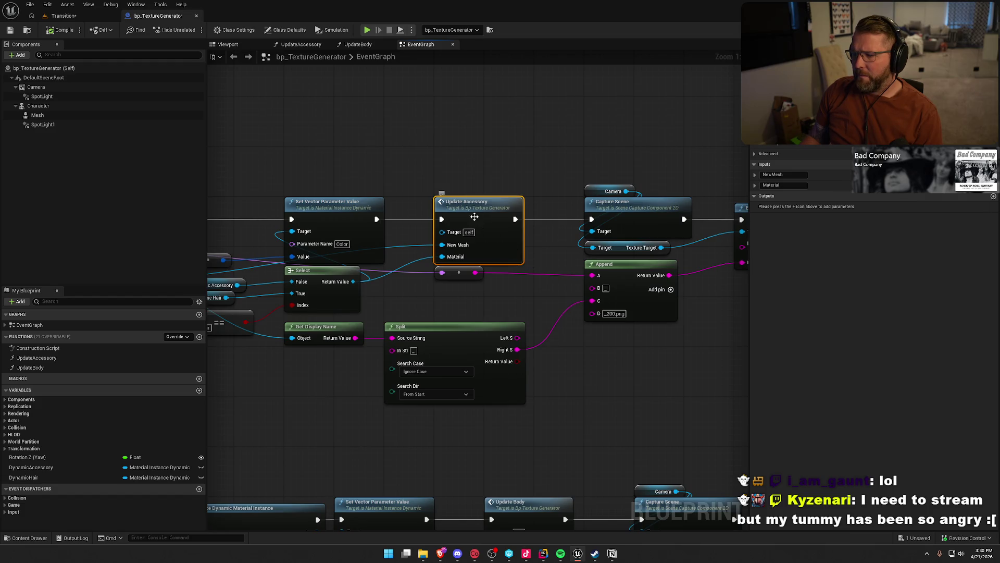
double_click(474, 217)
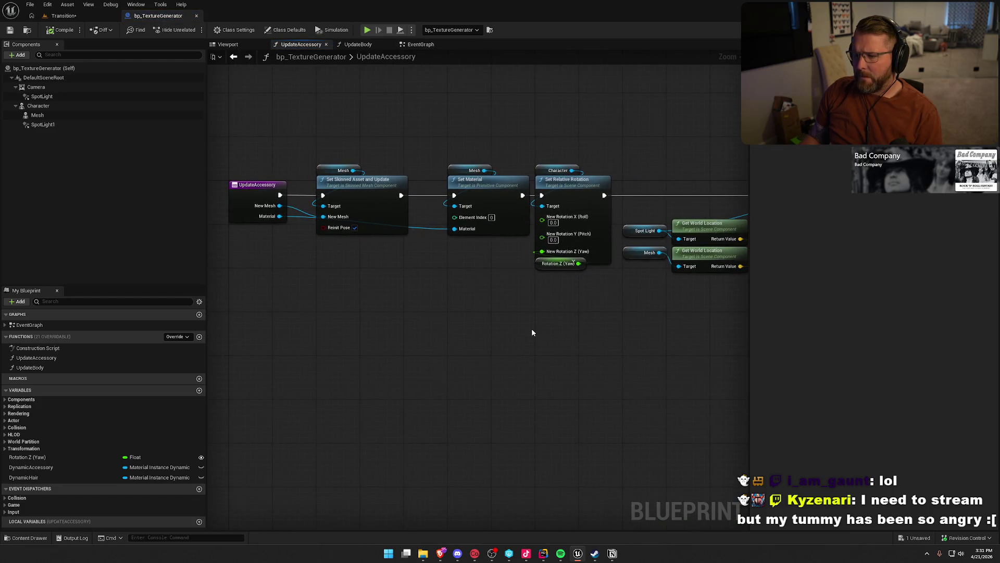
Assign SKM_Cigar to the Mesh component and compile the Blueprint.
left_click(55, 115)
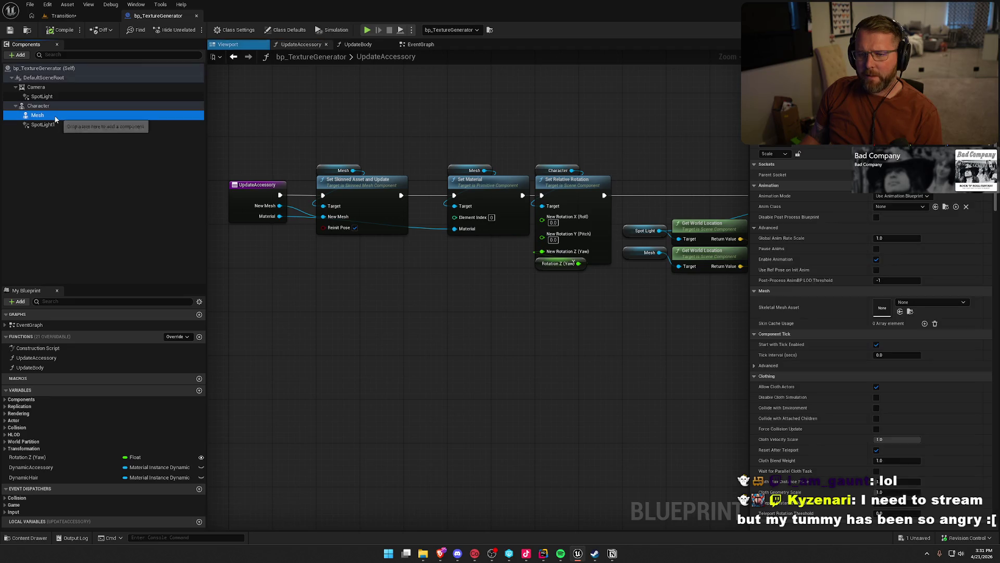
left_click(933, 302)
type("igar")
left_click(941, 385)
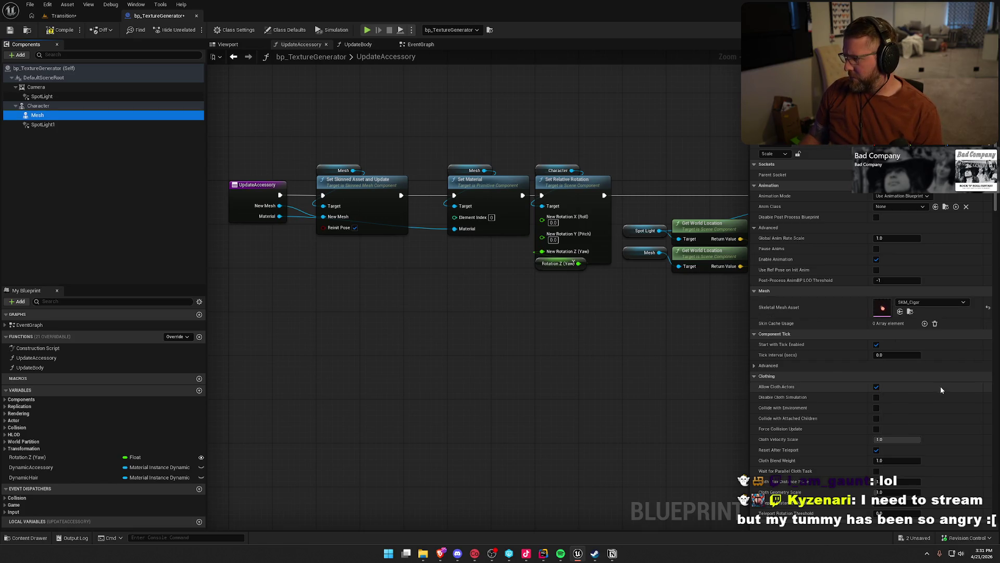
left_click(63, 30)
Check the character in the Transition level, then show the Character component's properties.
left_click(61, 16)
left_click_drag(364, 197, 365, 167)
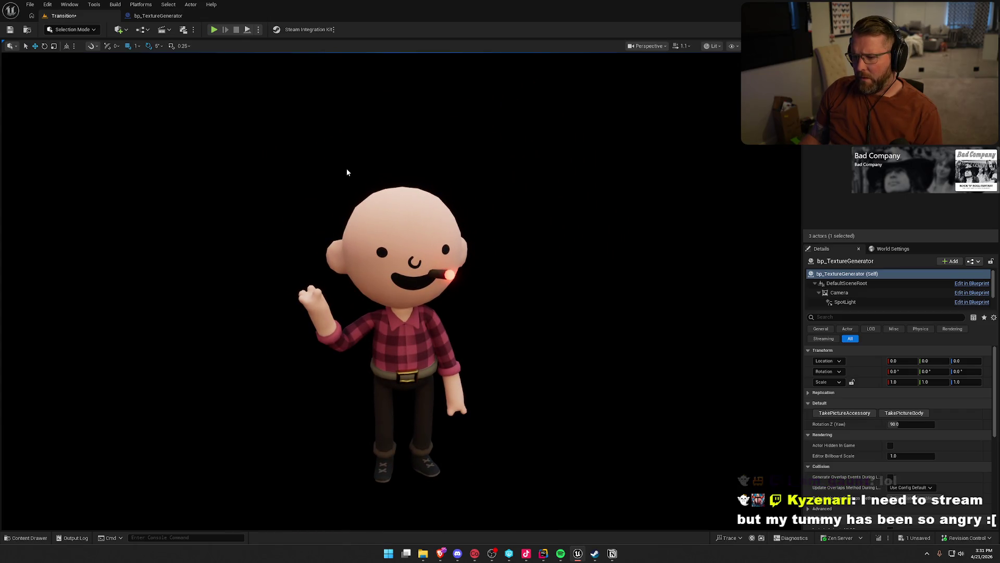
left_click(157, 15)
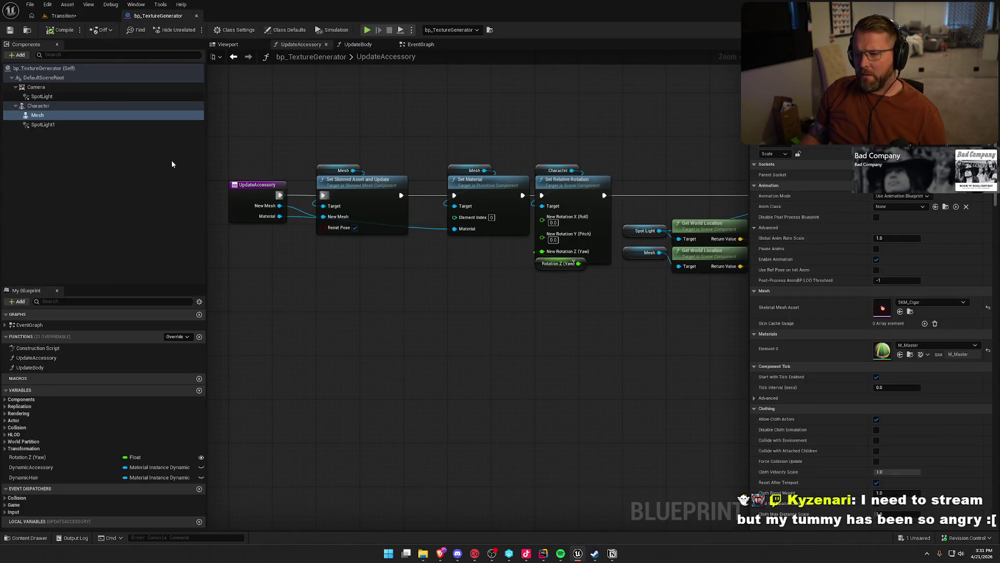
left_click(104, 106)
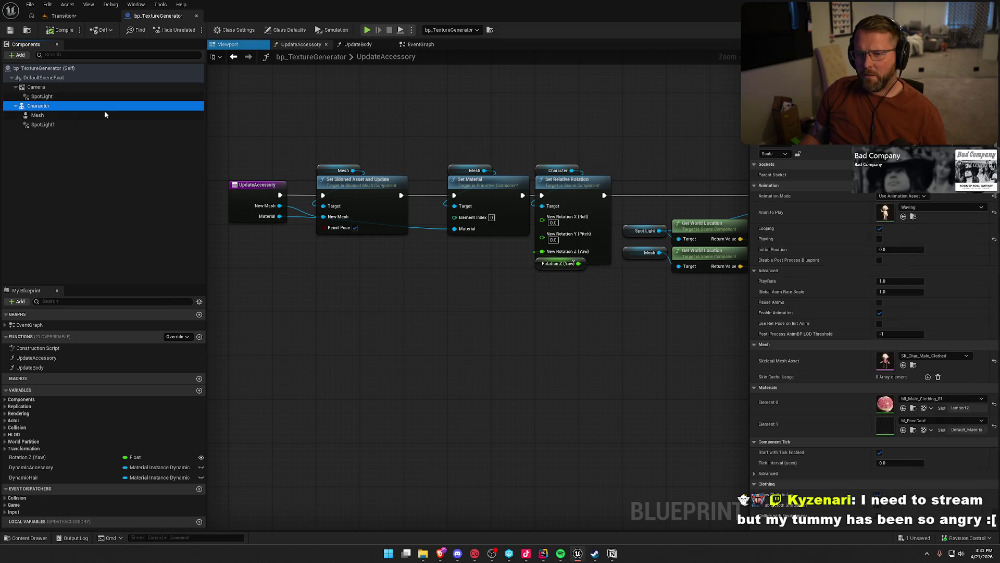
Set Anim to Play to None and the Skeletal Mesh Asset to SK_Char_Male_Naked.
left_click(923, 208)
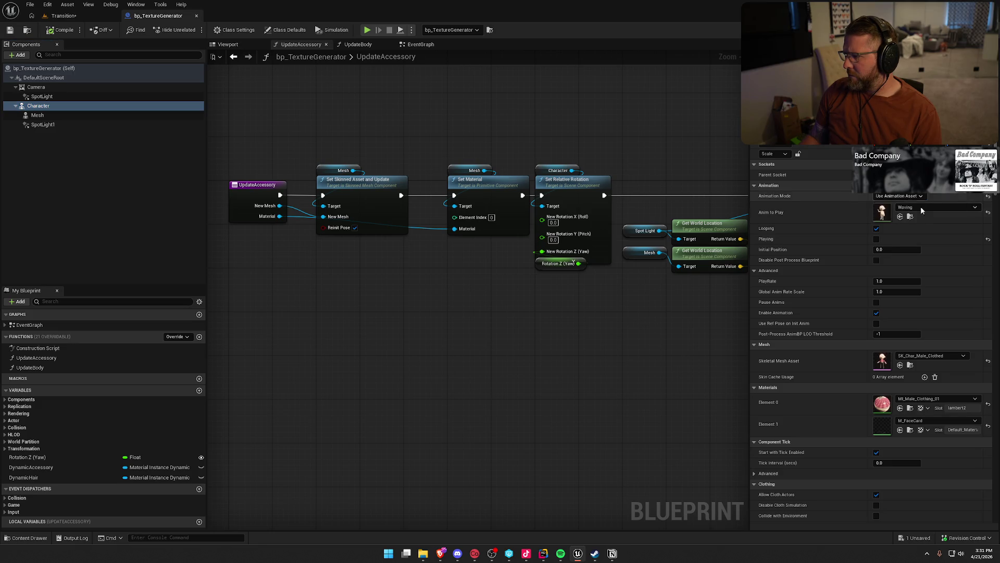
left_click(921, 209)
left_click(923, 326)
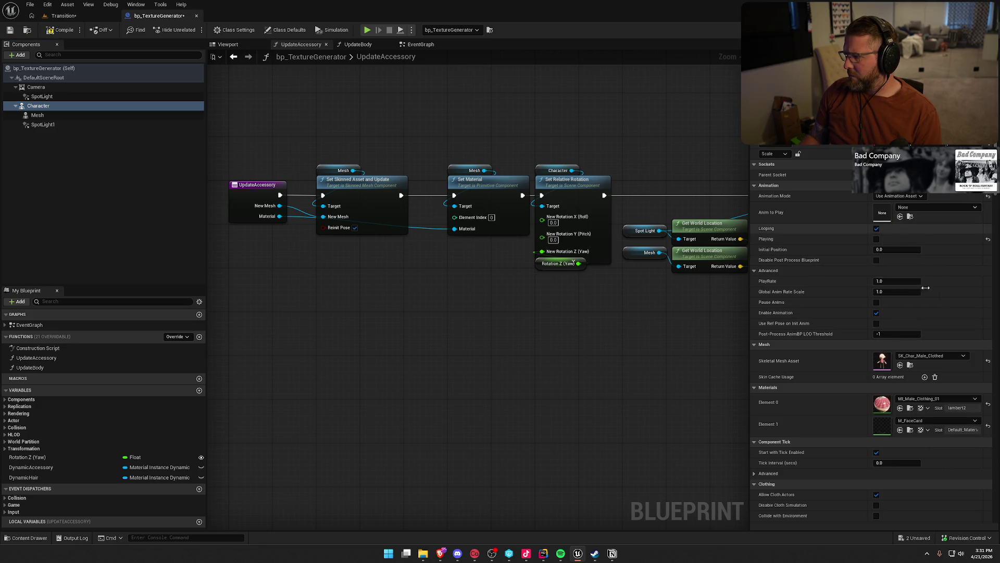
left_click(924, 356)
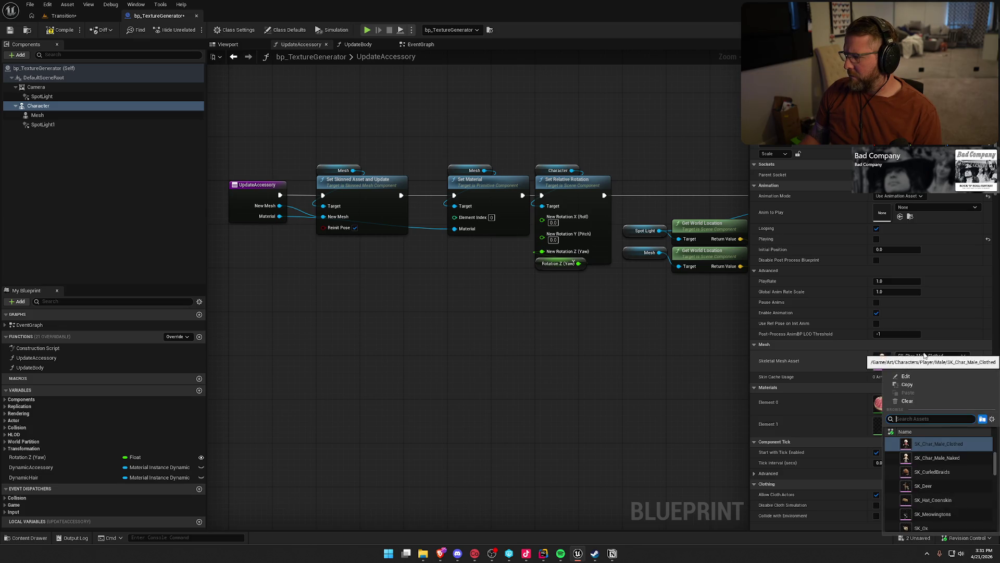
type("man")
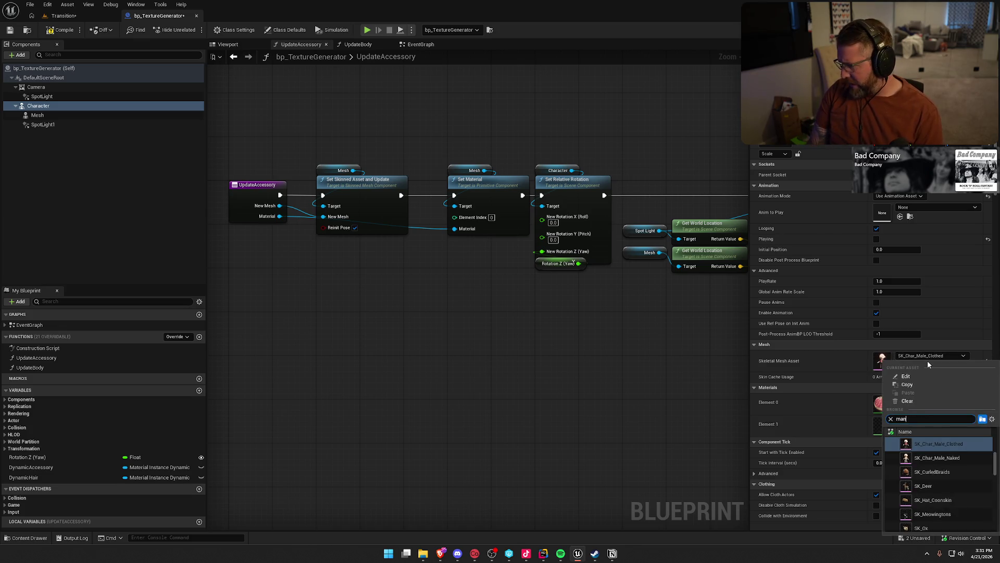
key("BackSpace")
key("BackSpace")
key("BackSpace")
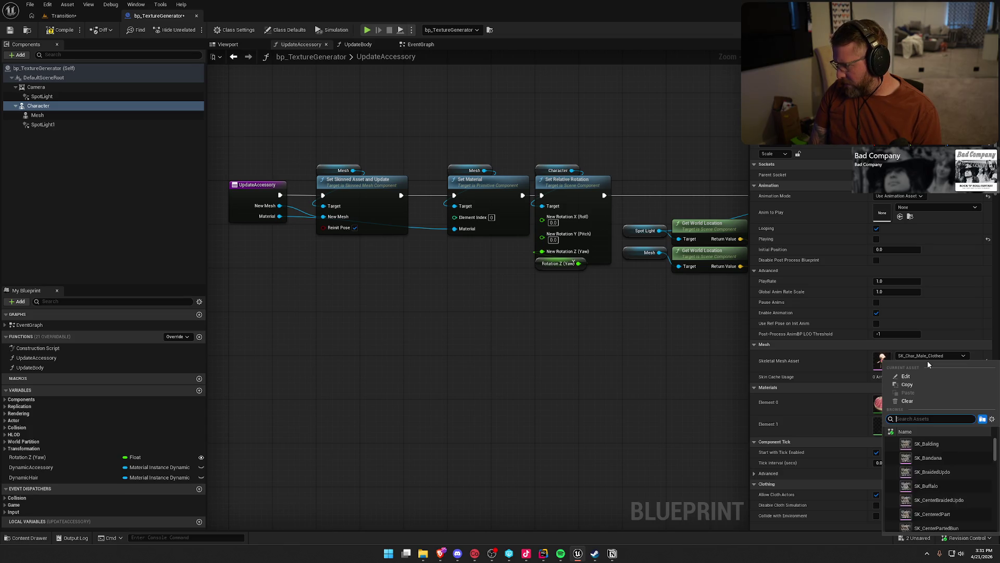
type("nake")
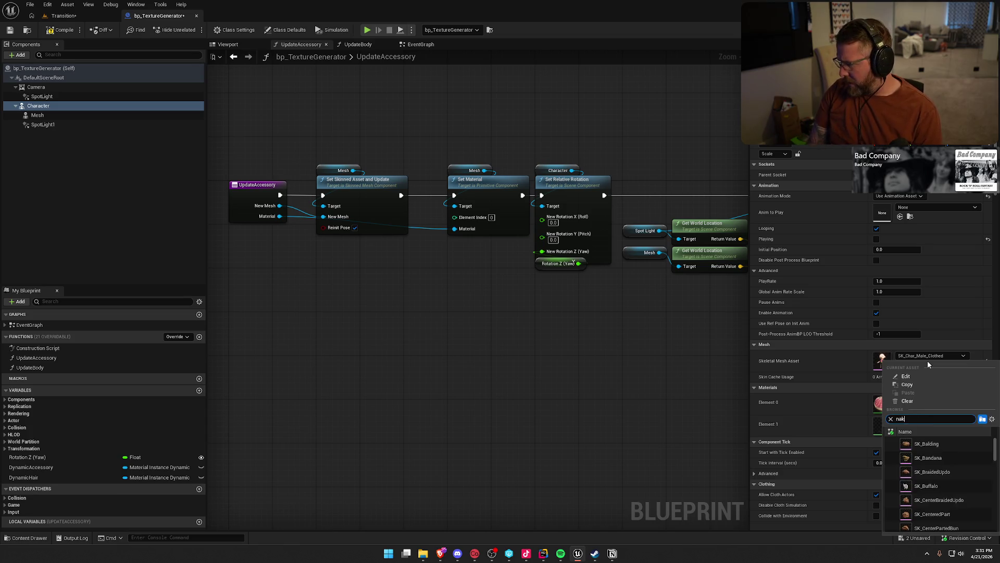
left_click(939, 459)
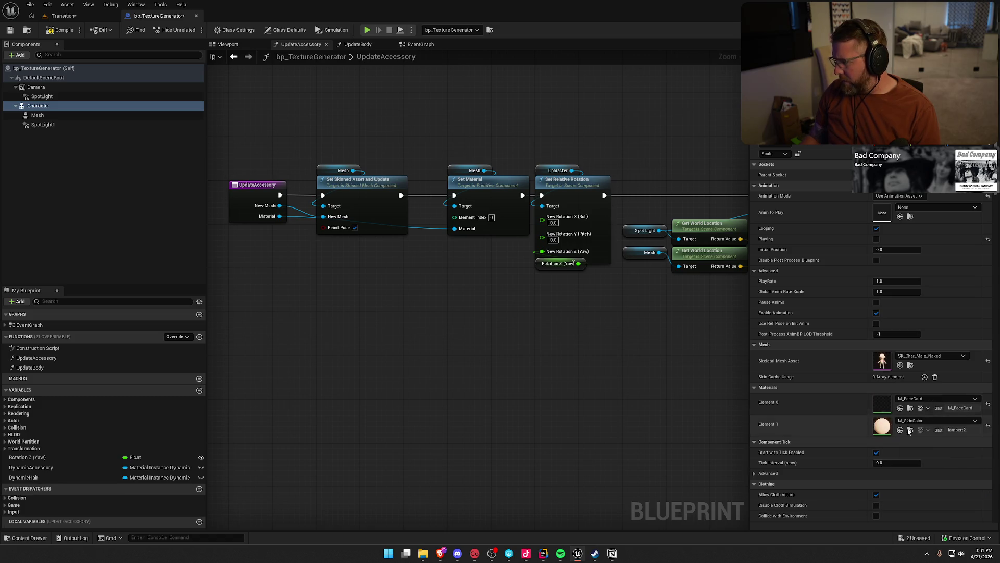
Set the Element 1 material to M_Manny.
left_click(913, 425)
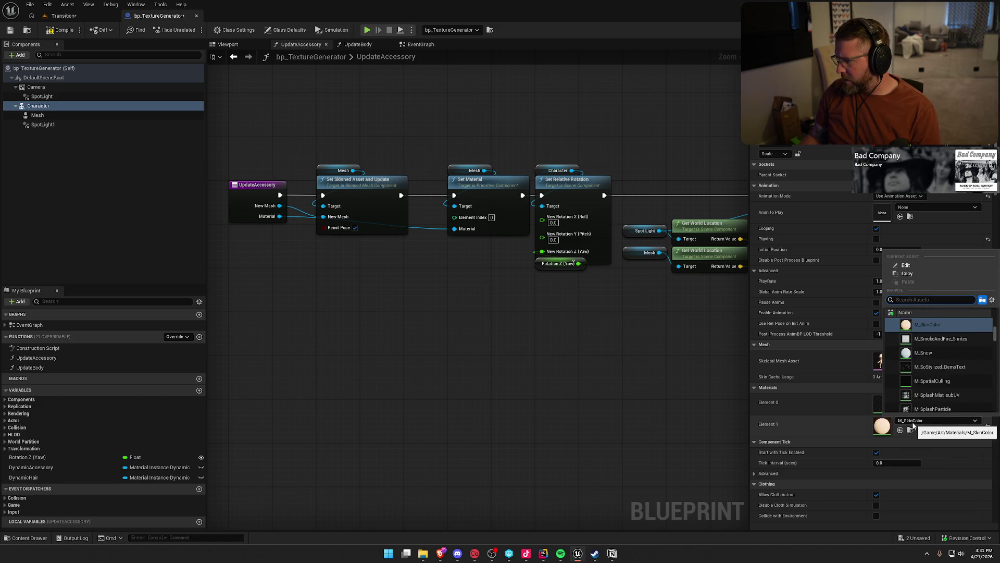
type("man")
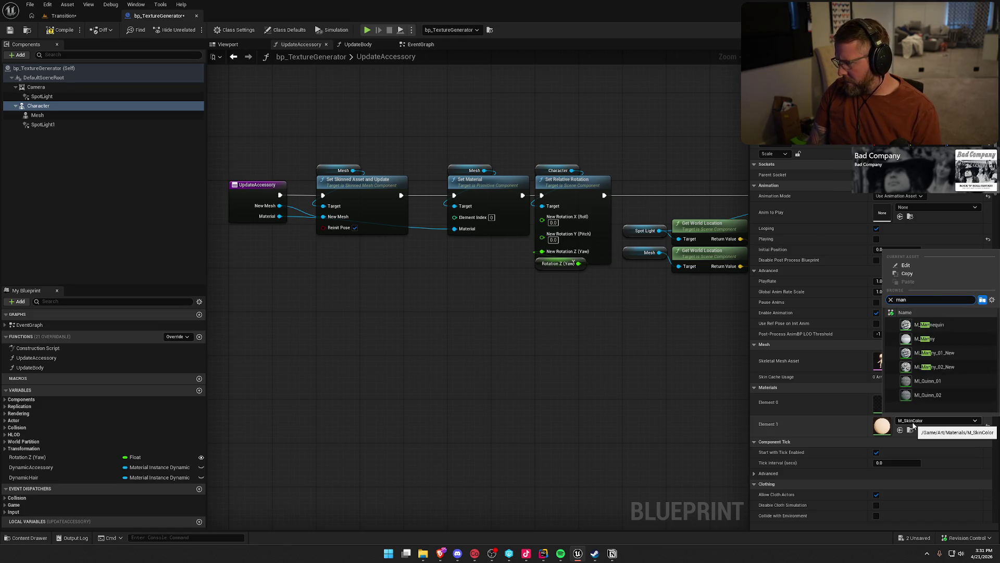
left_click(941, 339)
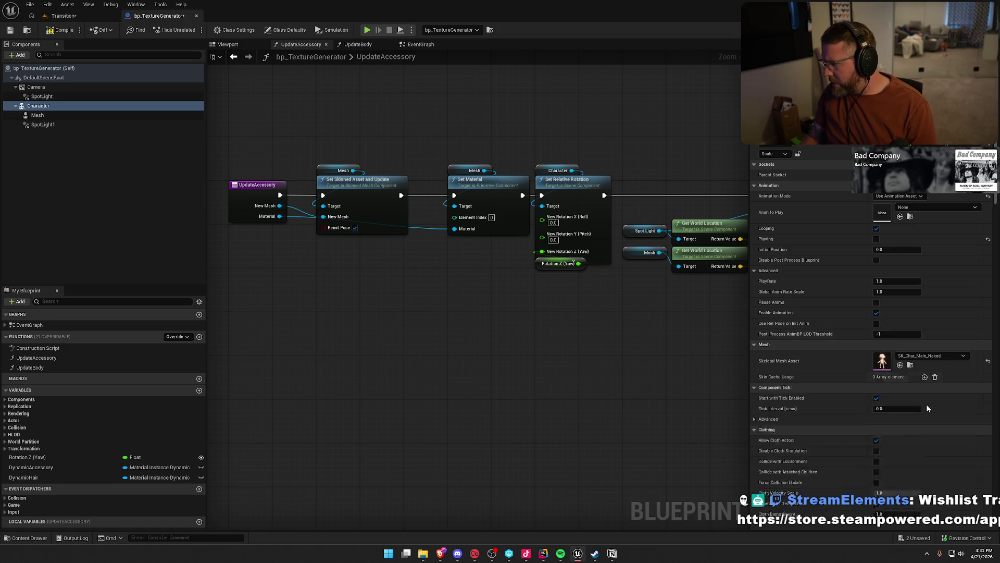
left_click(228, 44)
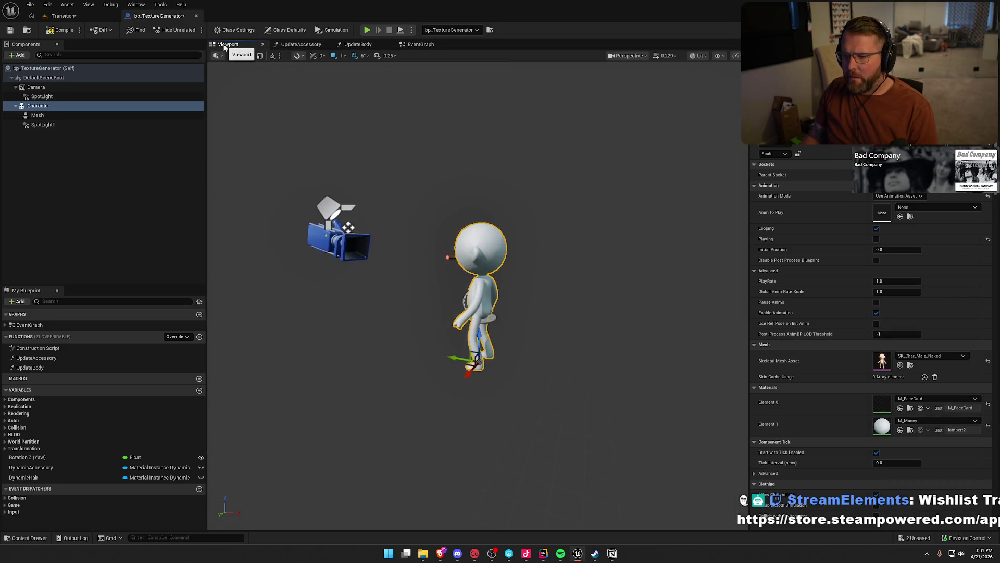
Set the Element 0 material to M_Manny and view the white character from the front.
mouse_move(475, 283)
left_mouse_down()
mouse_move(427, 281)
mouse_move(475, 283)
left_mouse_up()
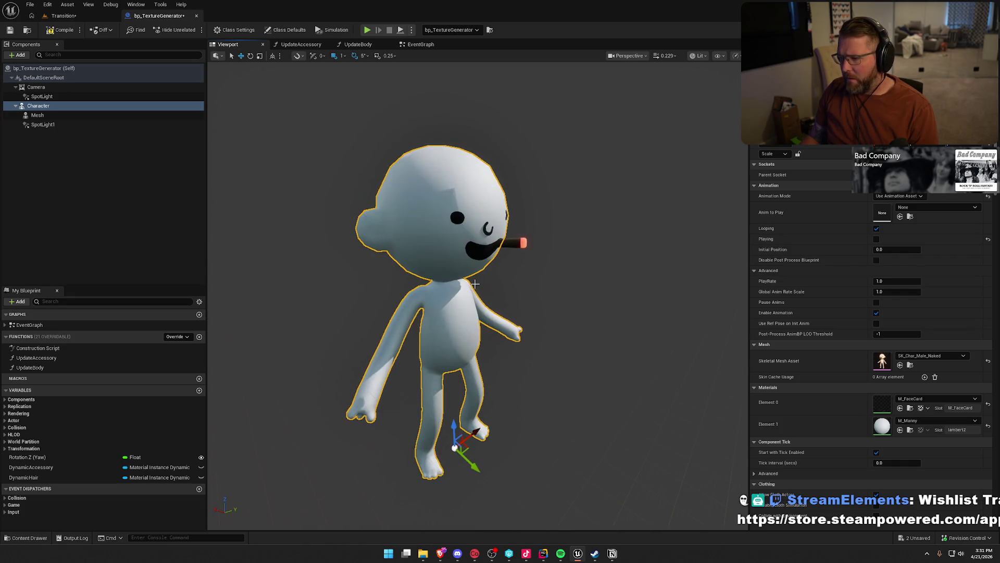
left_click(933, 399)
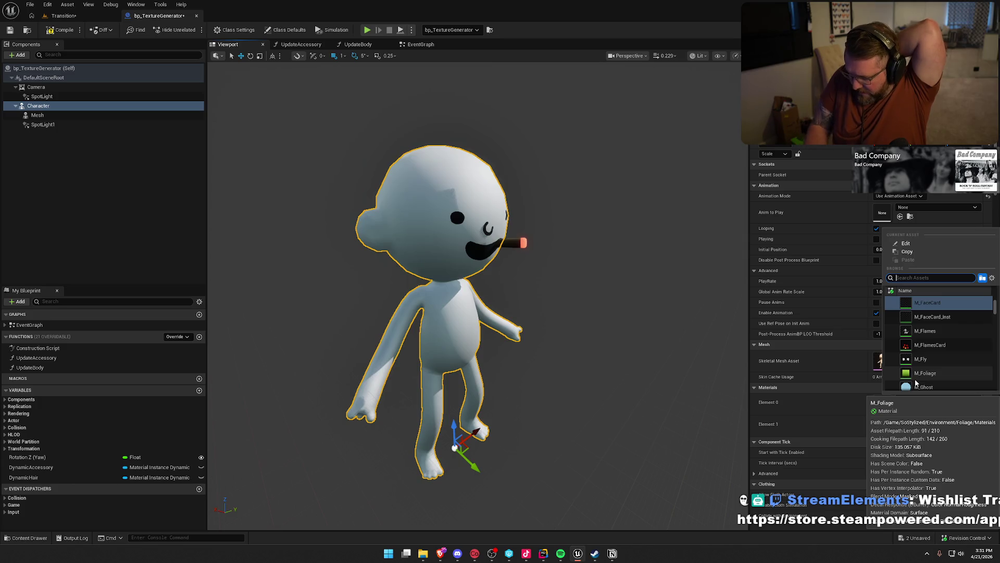
type("ma")
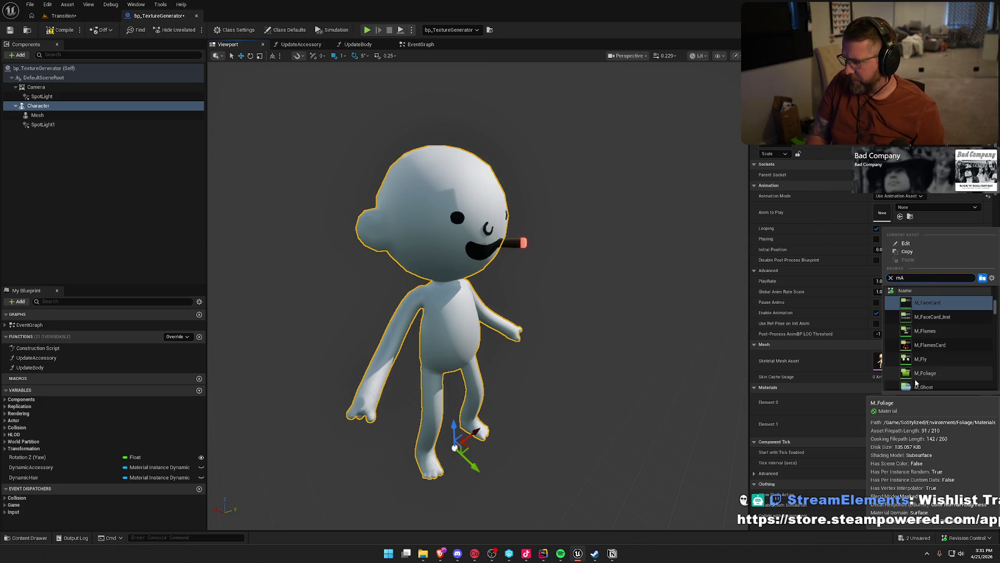
type("n")
left_click(936, 315)
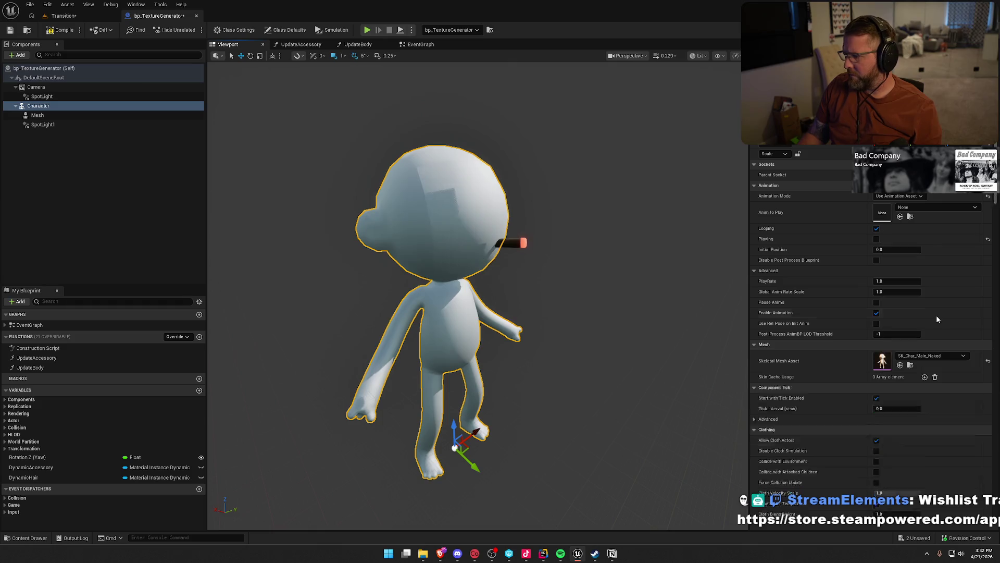
left_click_drag(598, 296, 612, 269)
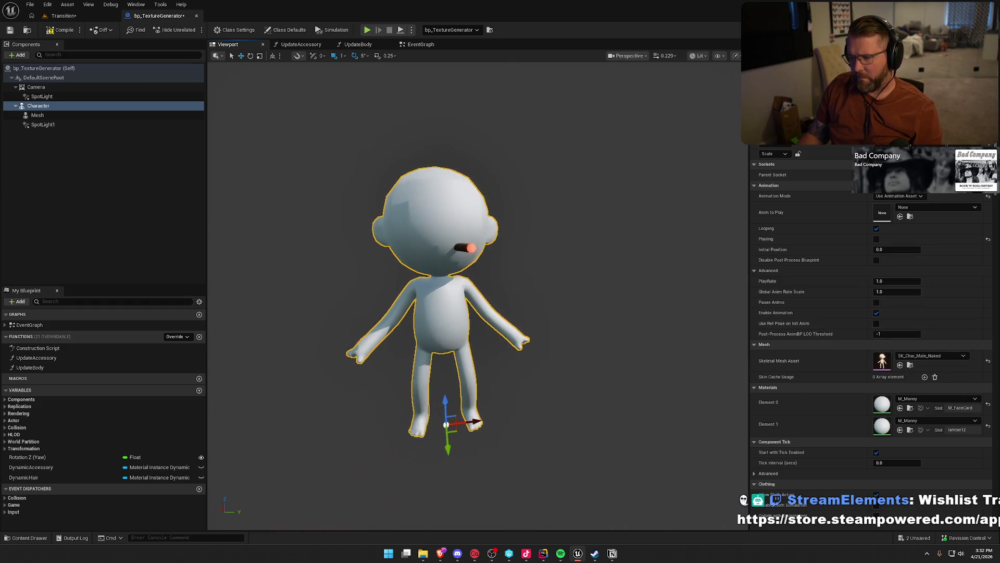
left_click(612, 269)
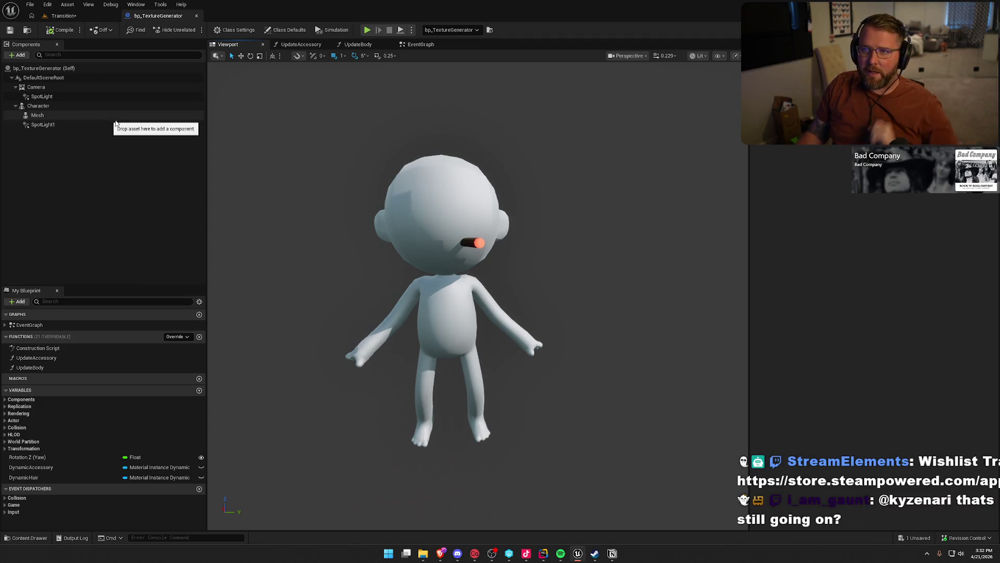
left_click(64, 16)
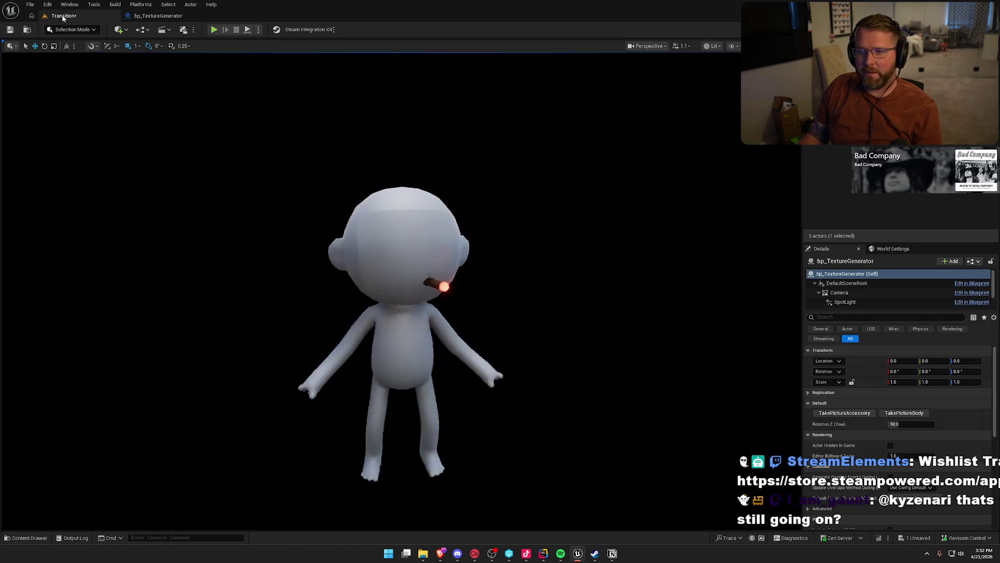
Set the Character's Element 0 material to M_FaceCard_Inst and compile the Blueprint.
left_click_drag(330, 267, 302, 269)
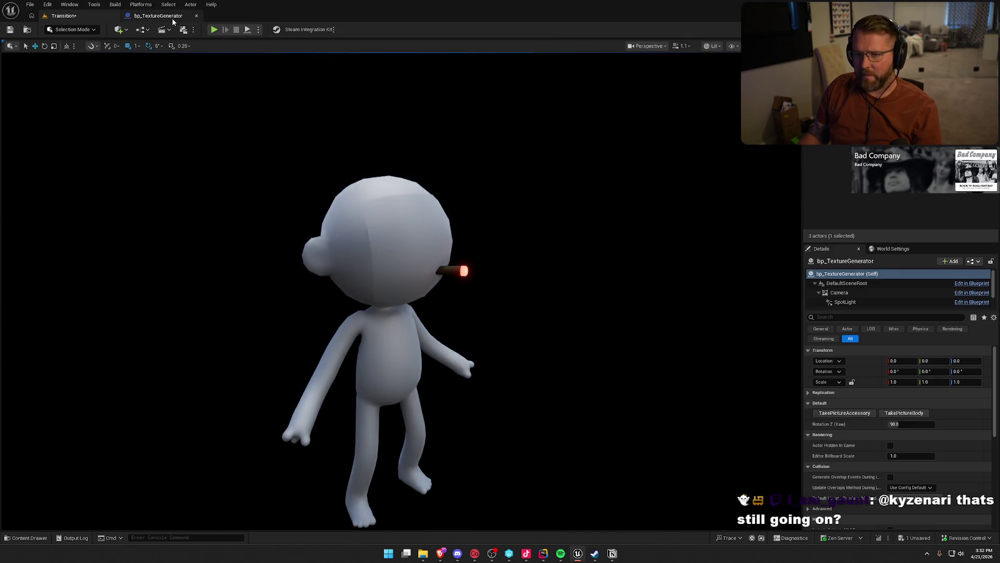
left_click(158, 15)
left_click(38, 106)
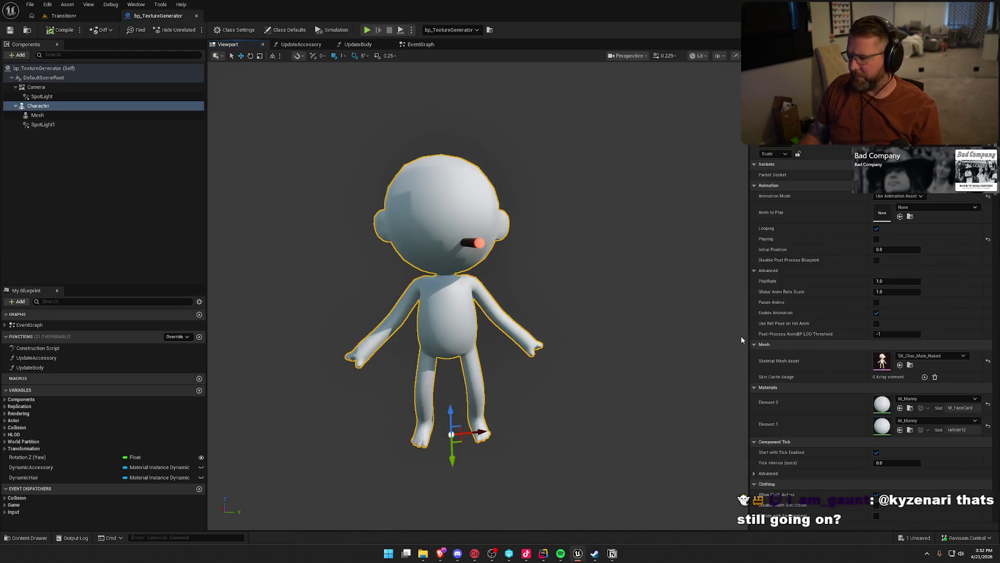
left_click(913, 399)
type("face")
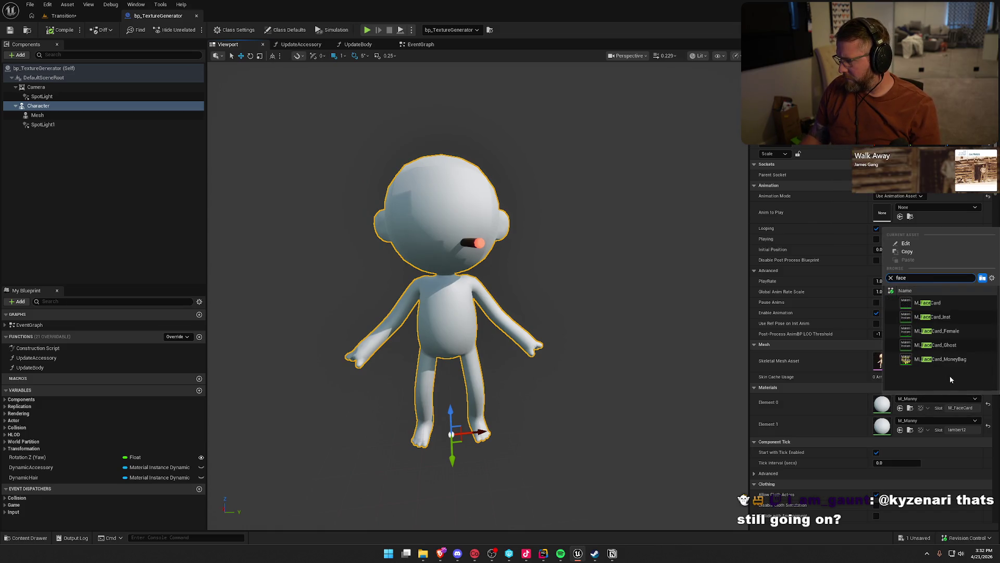
left_click(955, 316)
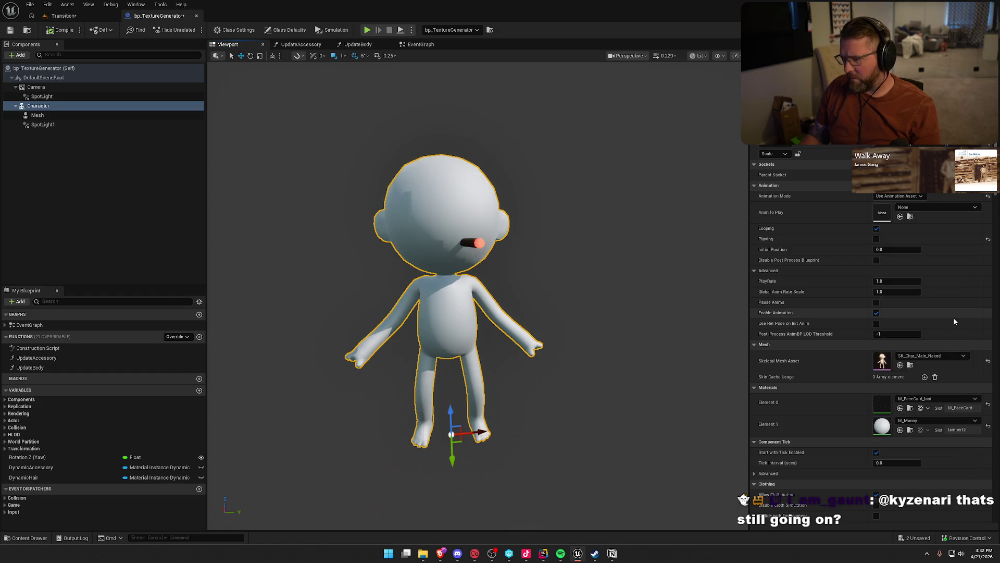
left_click(60, 30)
Check the result in the Transition level, then select TakePictureAccessory in the EventGraph.
left_click(63, 16)
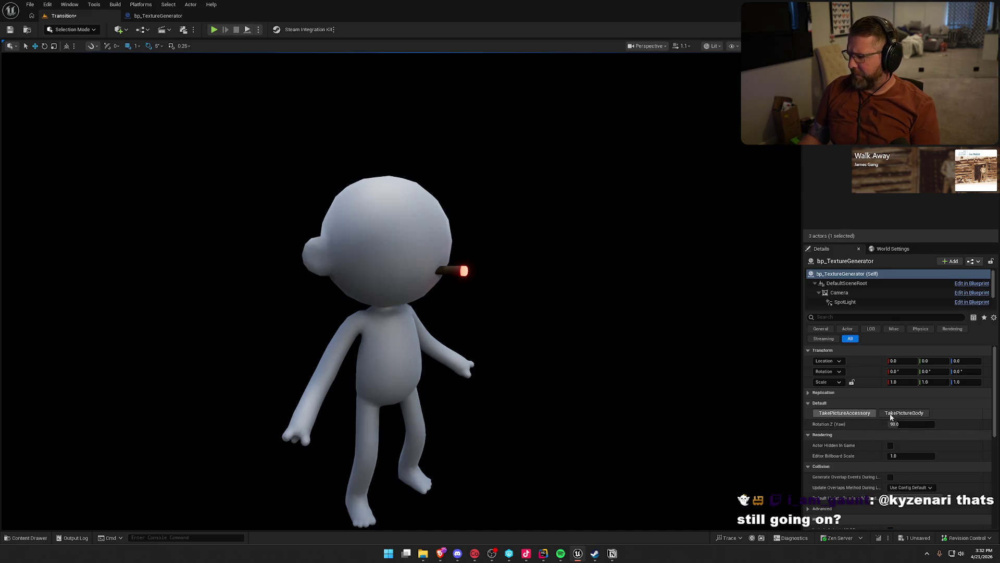
left_click(145, 18)
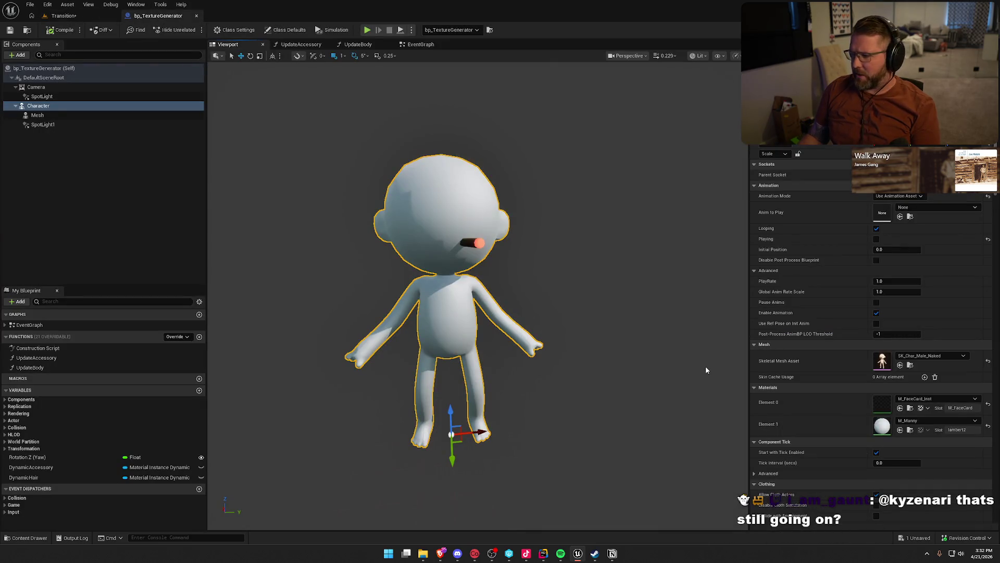
left_click(421, 45)
scroll(630, 220, "up", 3)
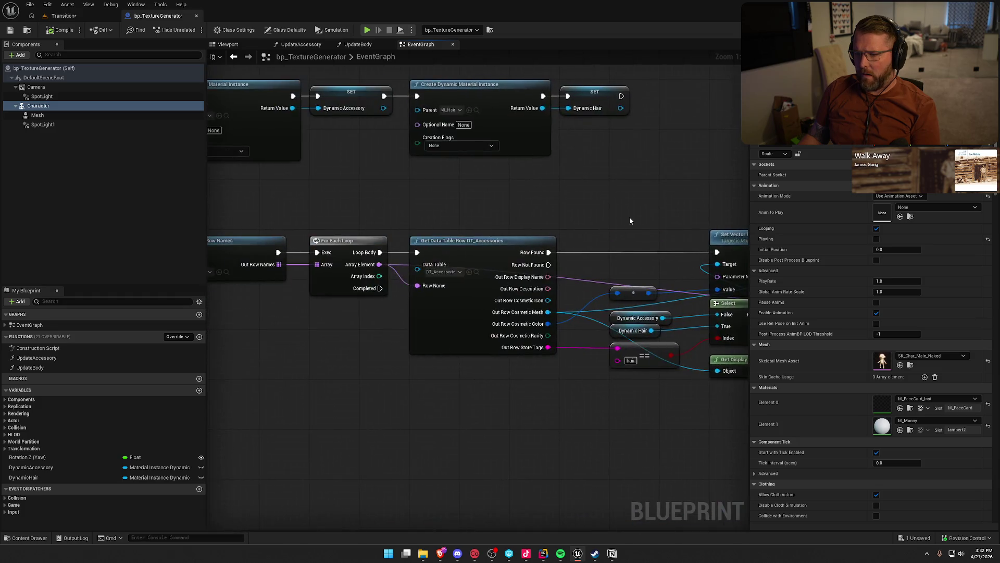
left_click_drag(496, 217, 748, 181)
left_click_drag(307, 172, 390, 248)
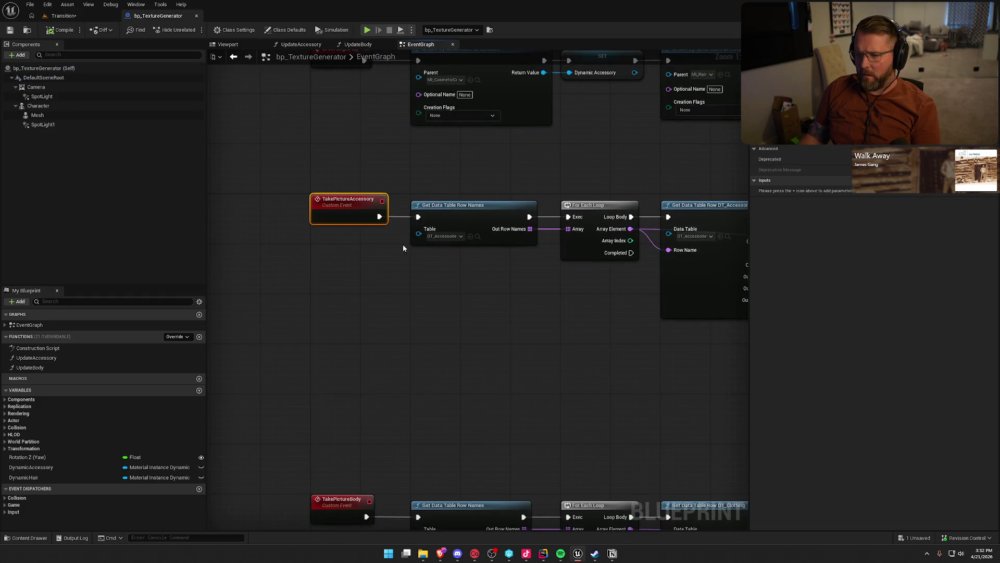
Wire TakePictureAccessory to Capture Scene and replace Append's A pin wire with the literal 'Cigar'.
mouse_move(349, 207)
left_mouse_down()
mouse_move(540, 169)
mouse_move(824, 192)
mouse_move(762, 196)
mouse_move(679, 166)
mouse_move(641, 169)
mouse_move(588, 139)
mouse_move(519, 150)
mouse_move(611, 216)
left_mouse_up()
mouse_move(627, 150)
left_mouse_down()
mouse_move(474, 143)
mouse_move(564, 158)
mouse_move(762, 156)
mouse_move(607, 131)
mouse_move(557, 112)
left_mouse_up()
left_click(536, 234, "alt")
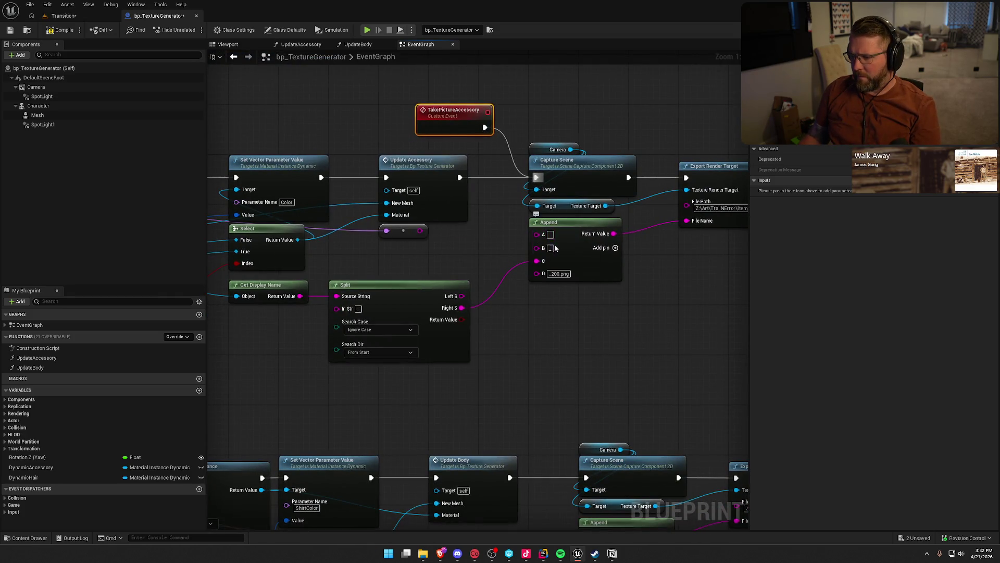
type("Ci")
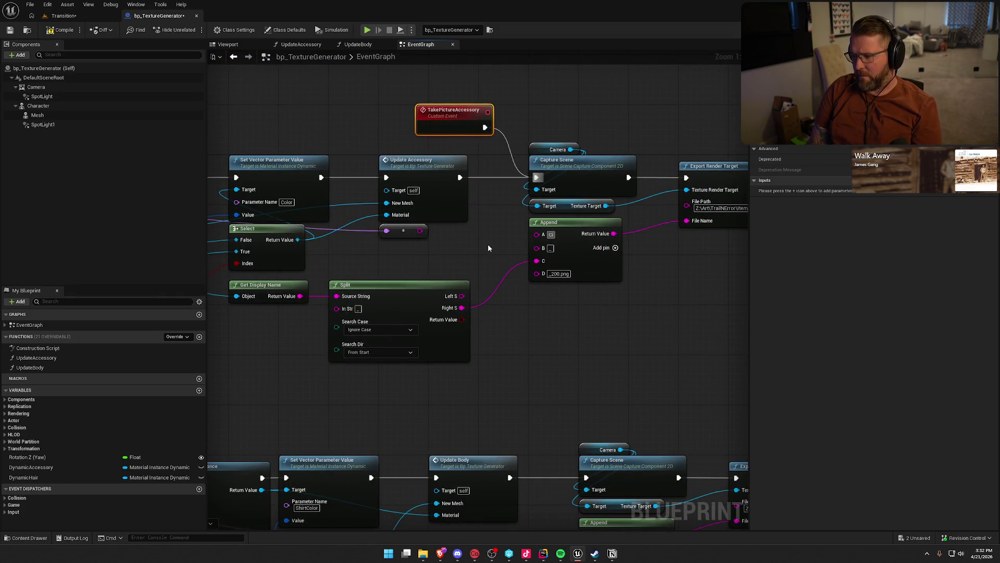
type("gar")
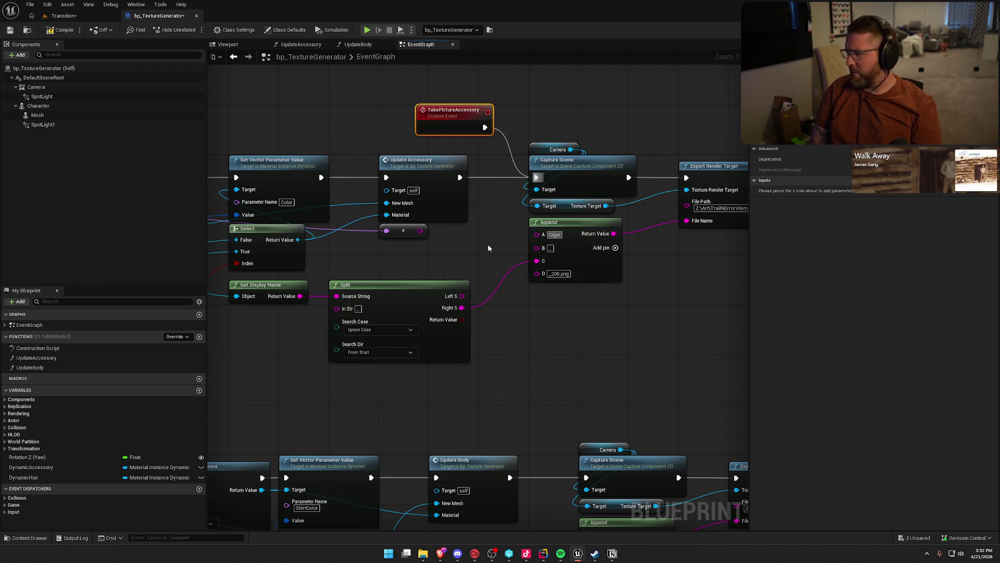
mouse_move(501, 242)
left_mouse_down()
mouse_move(412, 232)
mouse_move(464, 249)
left_mouse_up()
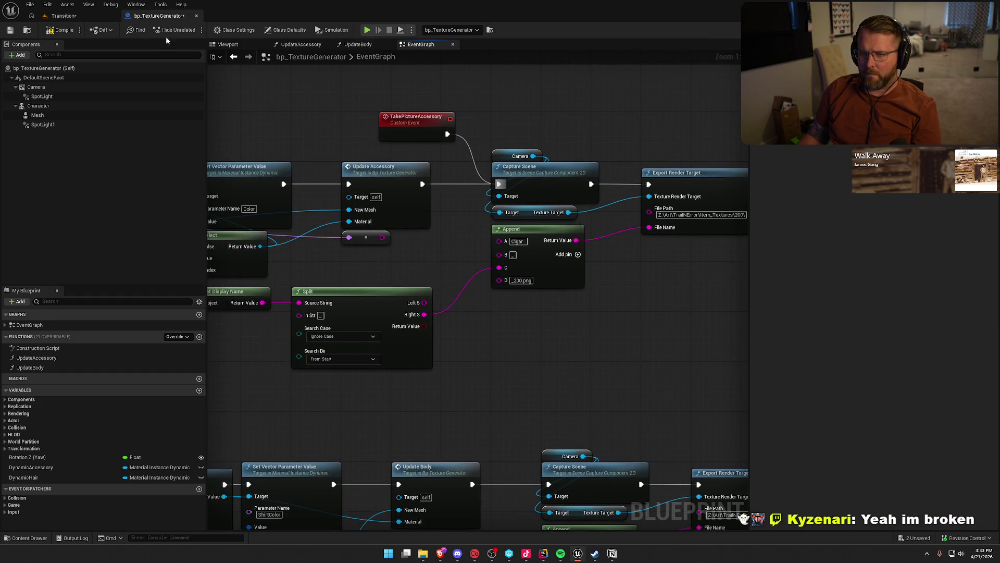
Compile the Blueprint, jump to the warned node, and undo the Append A pin break.
left_click(63, 29)
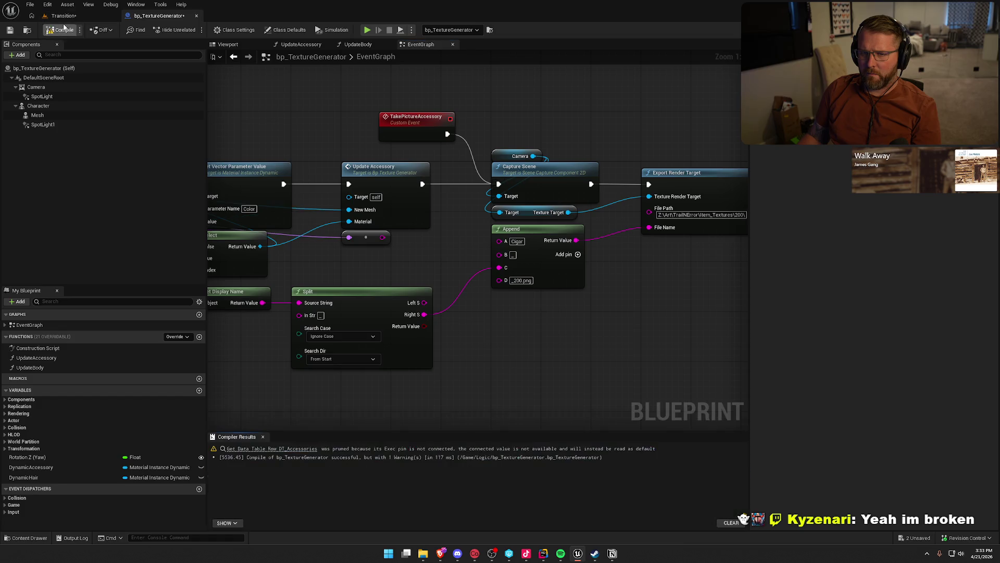
left_click(271, 448)
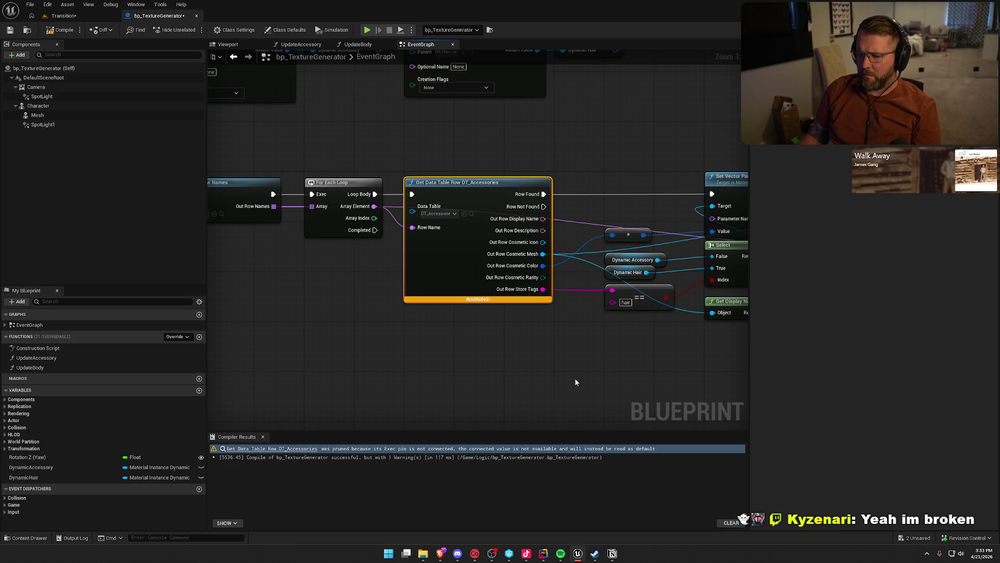
left_click_drag(636, 375, 189, 333)
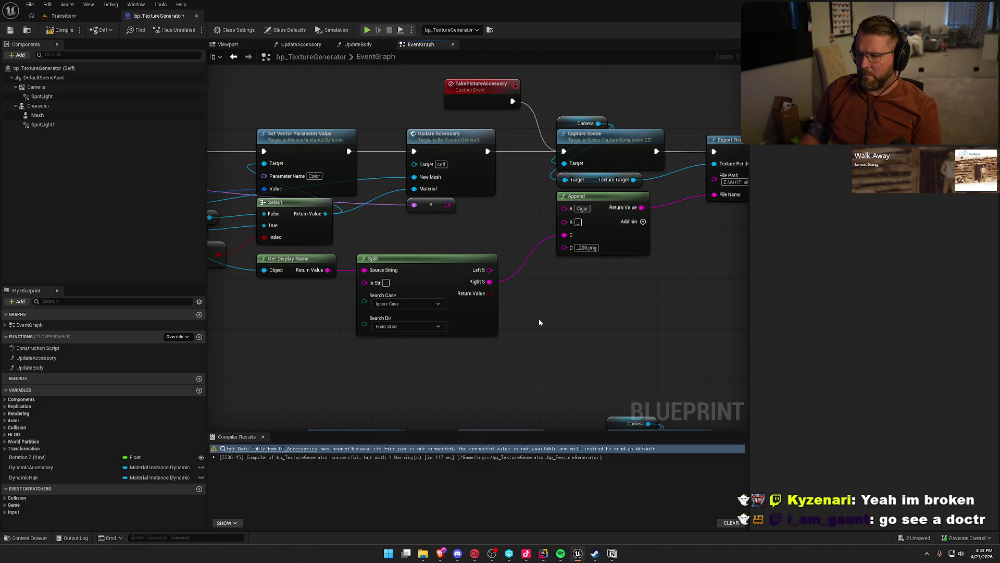
key("ctrl+z")
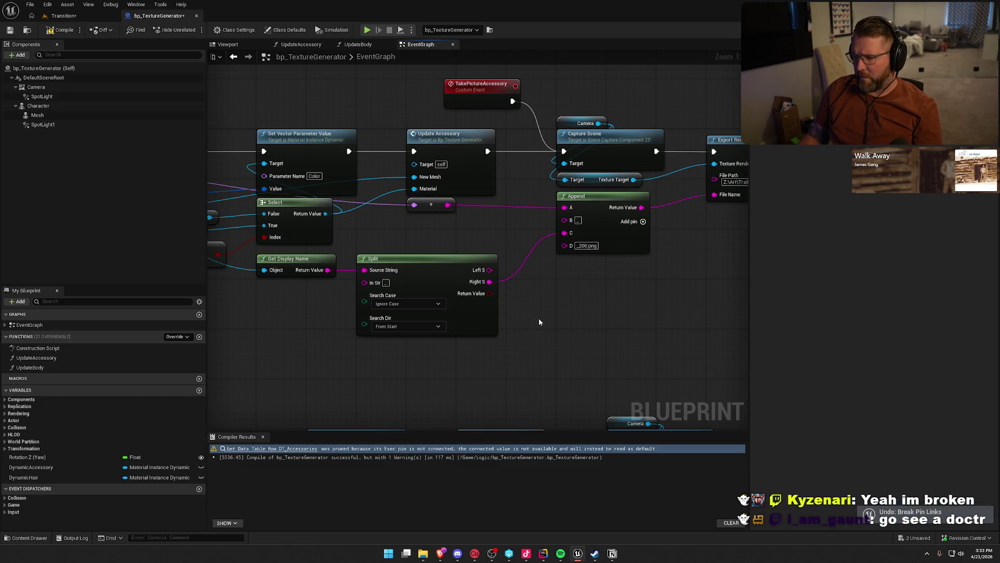
Browse from the data table node's Table pin to DT_Accessories in the Cosmetics folder.
left_click_drag(476, 231, 968, 262)
mouse_move(251, 202)
left_mouse_down()
mouse_move(343, 204)
mouse_move(364, 157)
mouse_move(346, 242)
mouse_move(357, 208)
left_mouse_up()
left_click(356, 207)
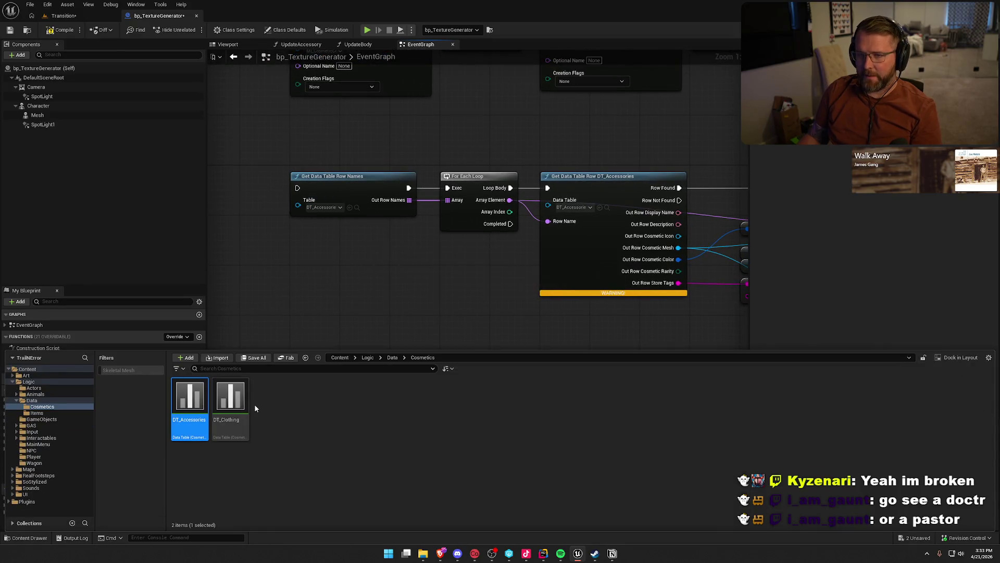
Open DT_Accessories, then in the Blueprint set Append's A pin to the literal 4080.
double_click(189, 398)
mouse_move(994, 89)
left_mouse_down()
mouse_move(978, 237)
mouse_move(988, 379)
left_mouse_up()
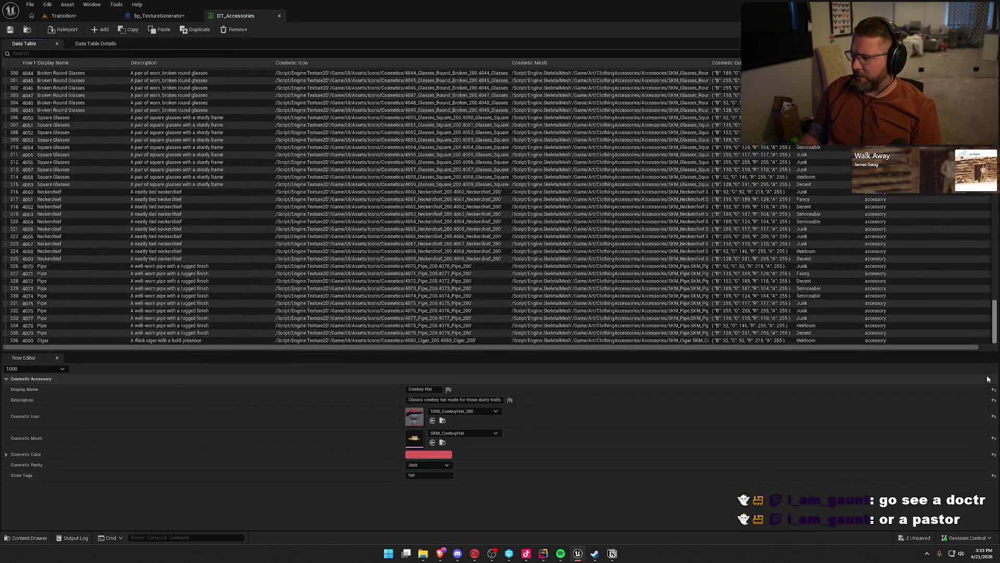
left_click(159, 16)
left_click_drag(306, 339, 71, 323)
left_click(571, 201, "alt")
type("4080")
key("Return")
Set Append's C pin to Cigar, recompile without warnings, and close Compiler Results.
left_click(568, 229, "alt")
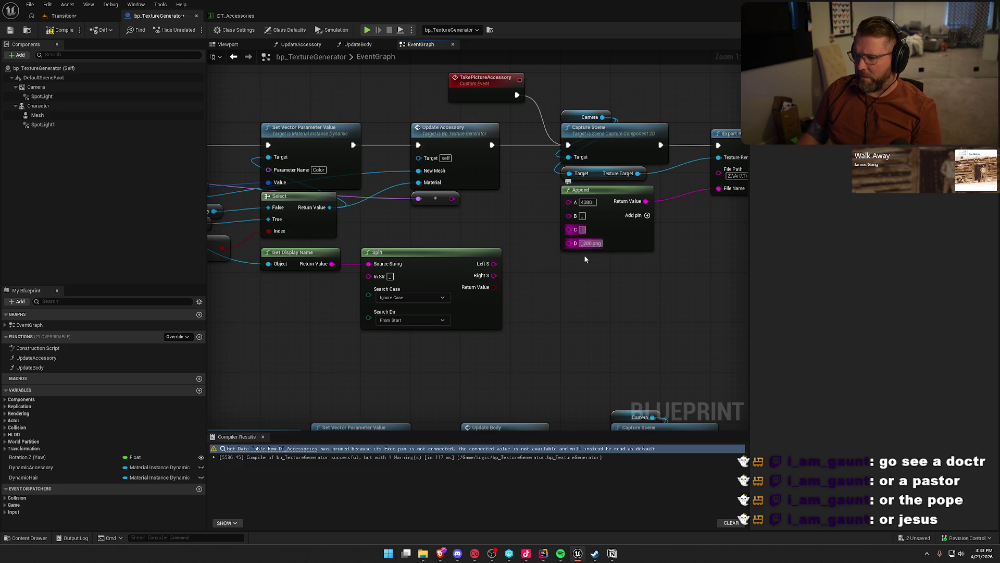
type("_")
key("Return")
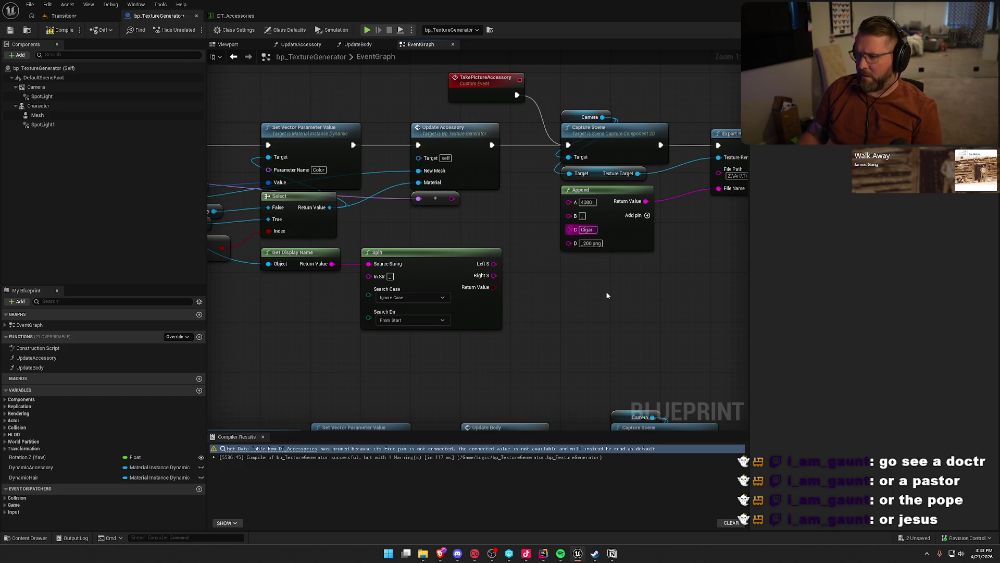
left_click_drag(607, 299, 449, 326)
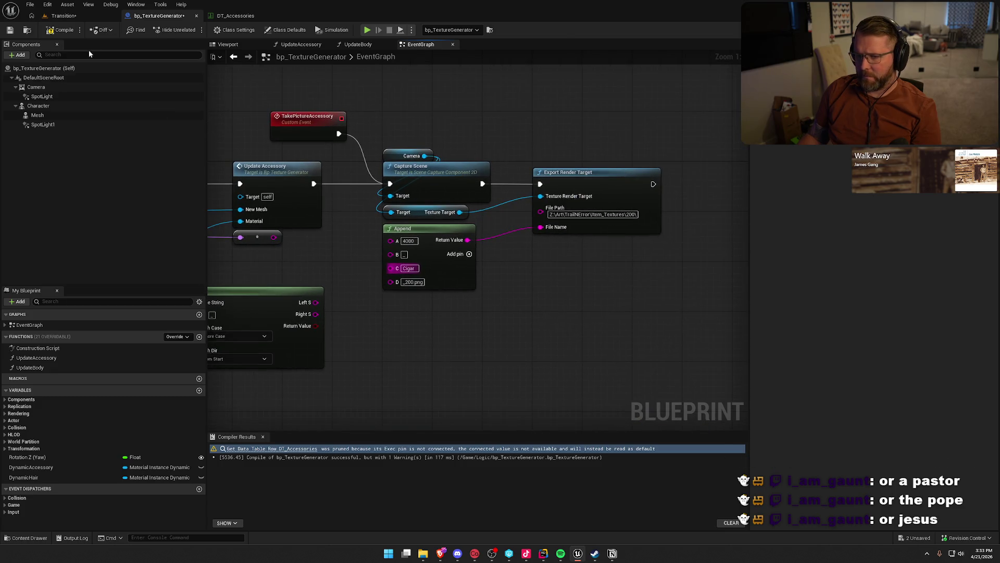
left_click(61, 29)
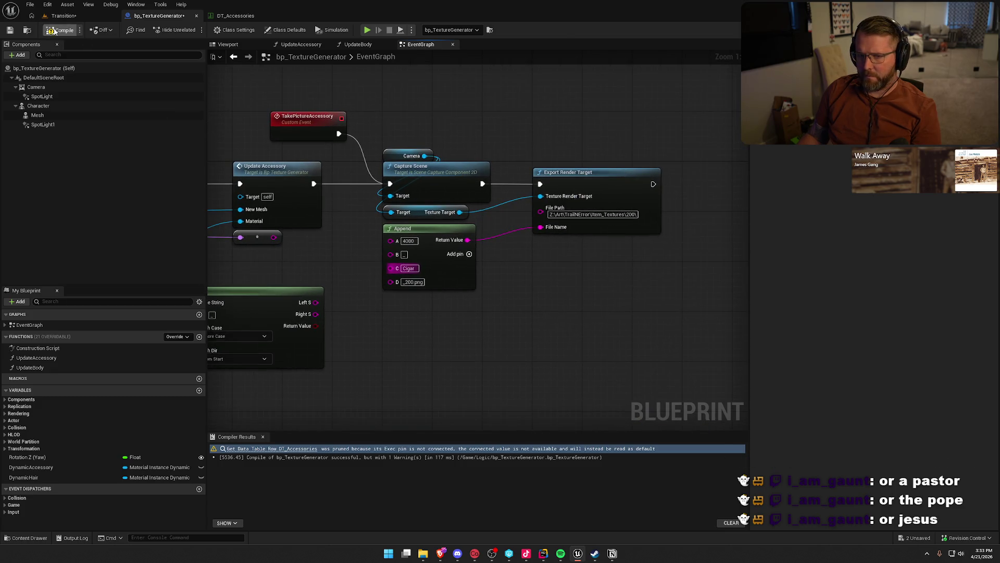
left_click(263, 437)
left_click(68, 17)
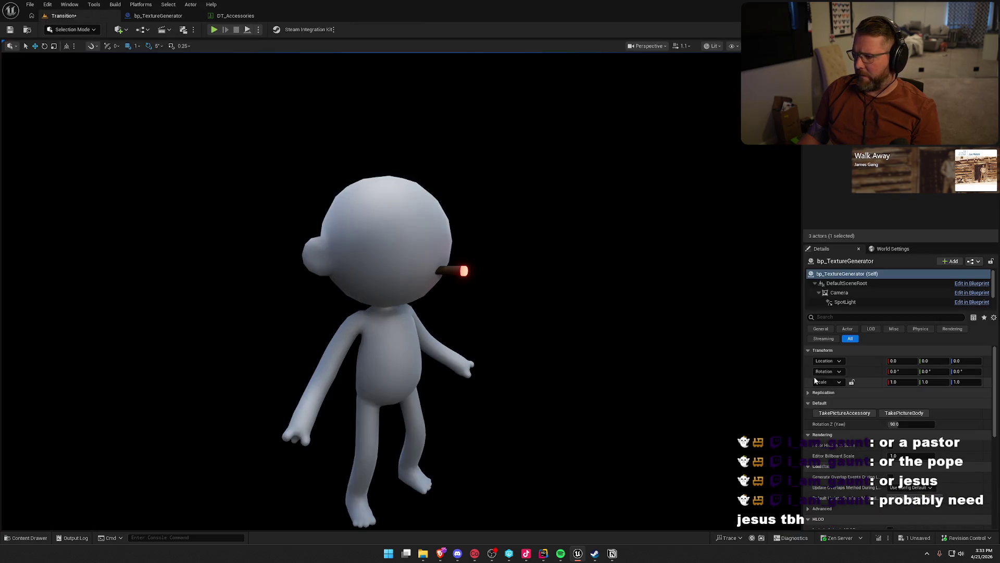
left_click(852, 413)
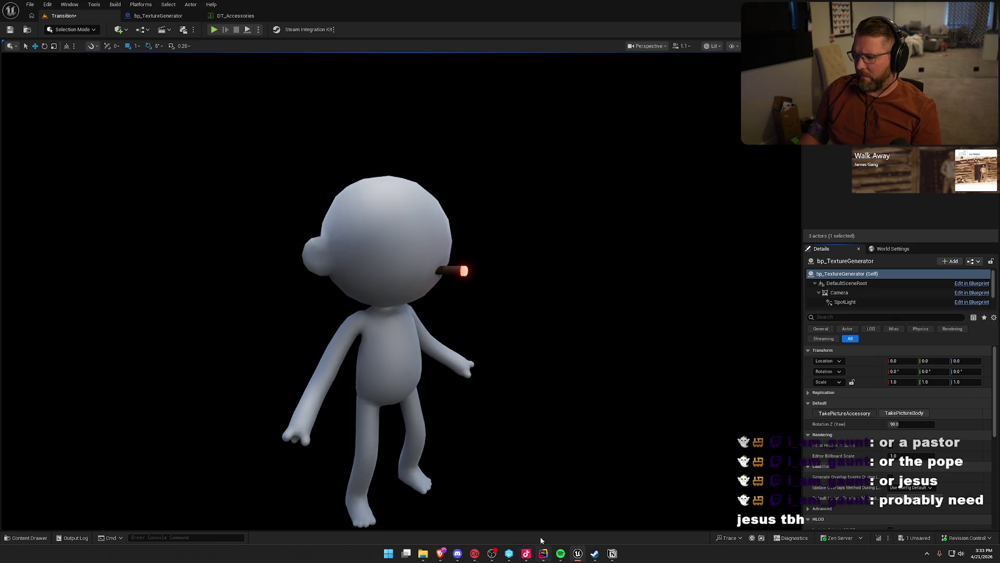
mouse_move(542, 551)
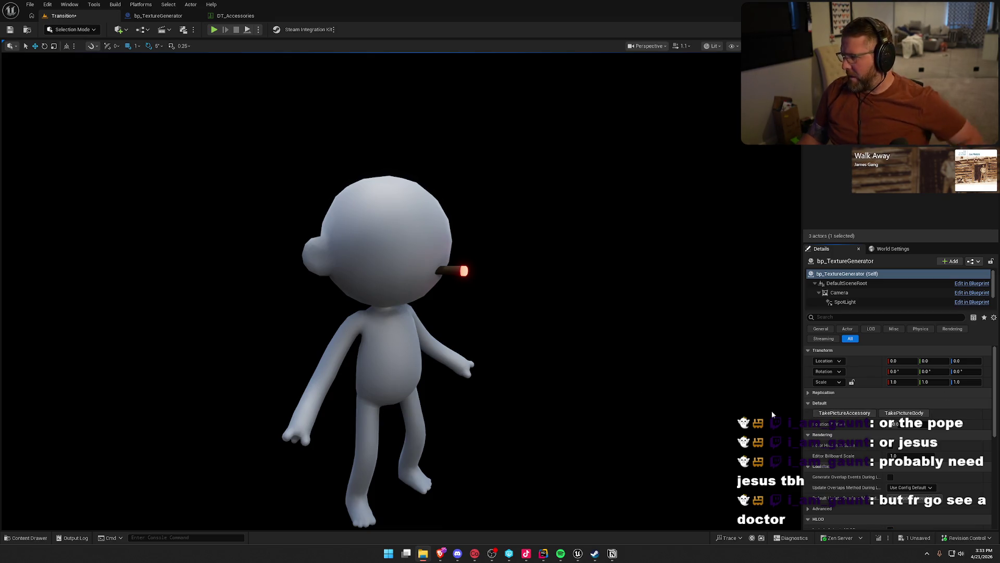
left_click(171, 16)
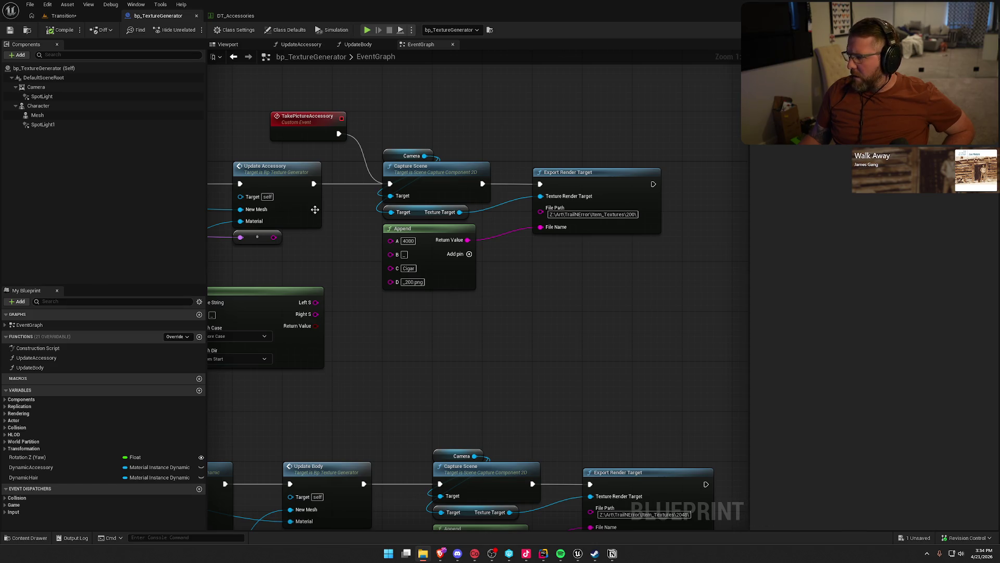
In the Transition level, set the texture generator's Rotation Z (Yaw) to 30.0.
left_click(63, 15)
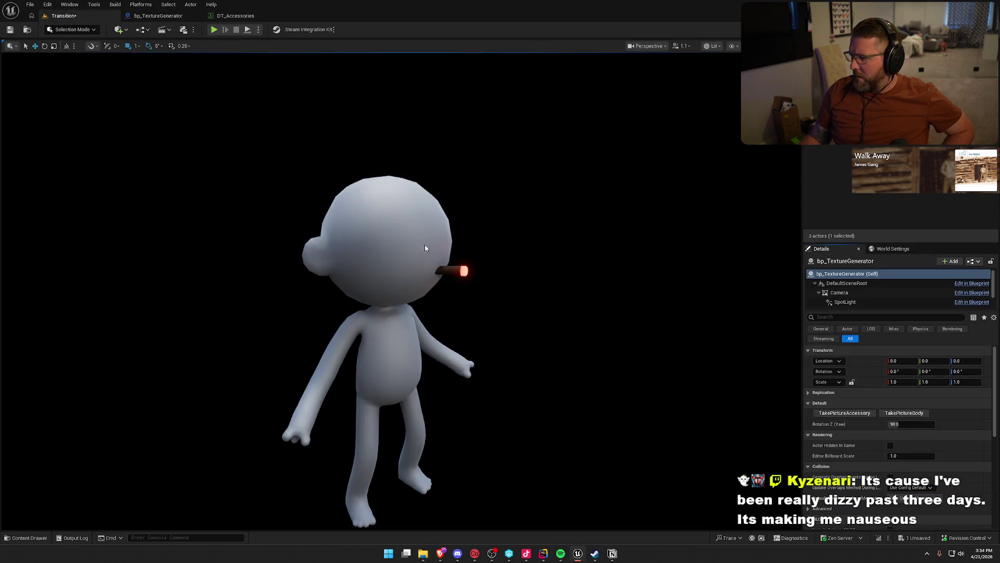
left_click(424, 248)
mouse_move(592, 275)
left_mouse_down()
mouse_move(652, 250)
mouse_move(719, 198)
left_mouse_up()
mouse_move(652, 356)
left_mouse_down()
mouse_move(652, 395)
mouse_move(599, 365)
mouse_move(653, 355)
left_mouse_up()
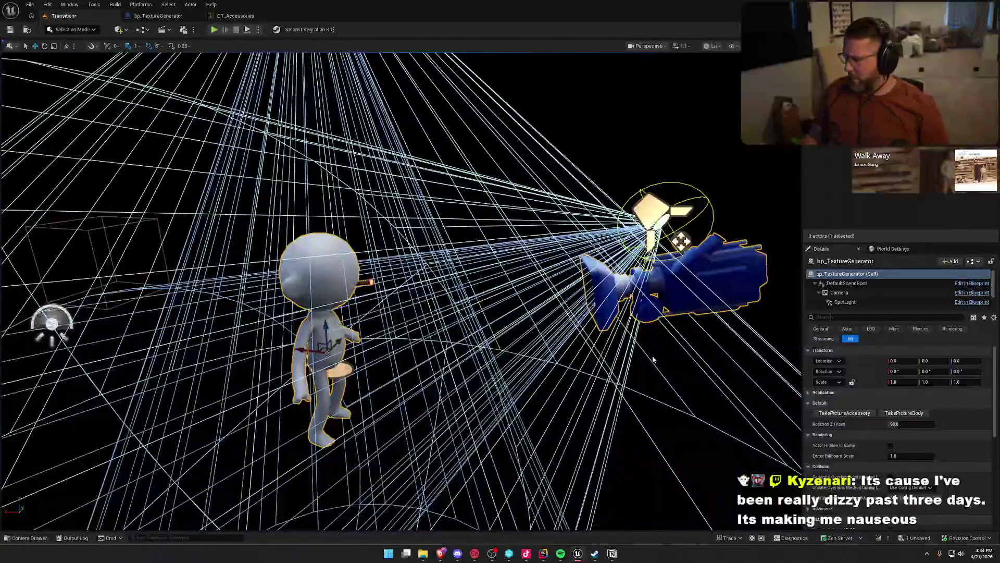
left_click(893, 424)
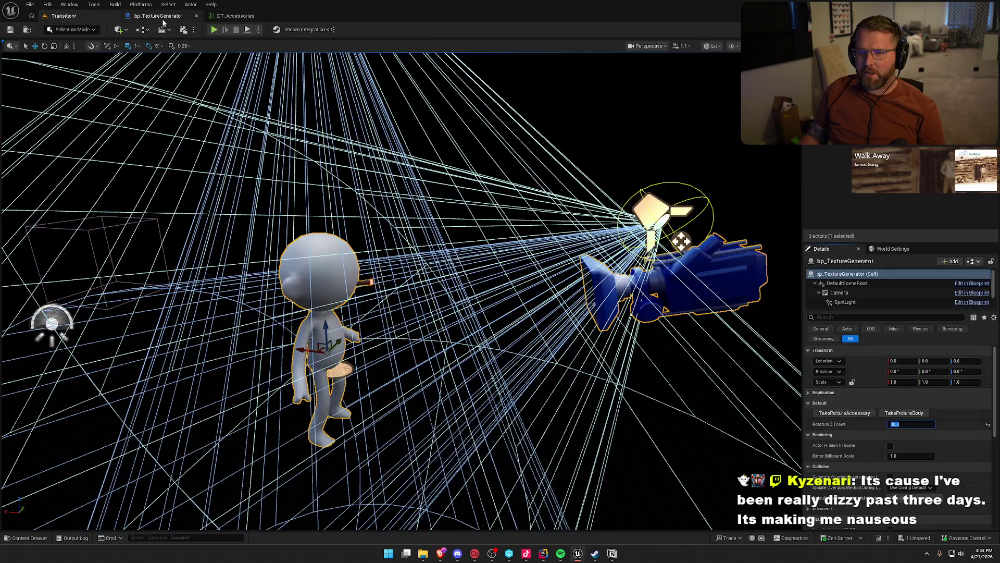
Inspect the rotation nodes inside bp_TextureGenerator's UpdateAccessory function graph.
left_click(158, 16)
mouse_move(485, 289)
left_mouse_down()
mouse_move(570, 364)
mouse_move(712, 364)
mouse_move(636, 372)
mouse_move(715, 376)
left_mouse_up()
double_click(582, 176)
mouse_move(626, 336)
left_mouse_down()
mouse_move(559, 343)
mouse_move(328, 326)
mouse_move(569, 339)
left_mouse_up()
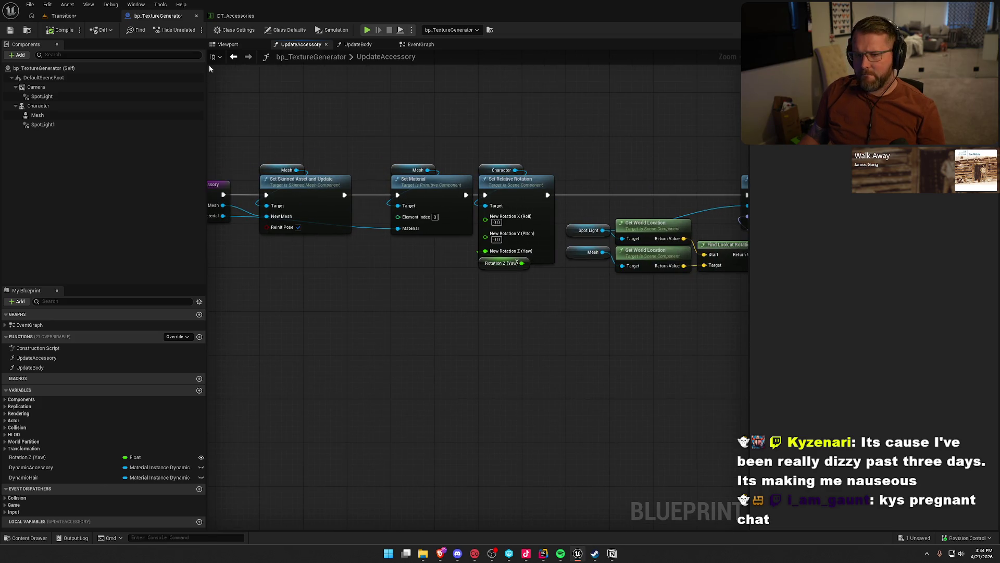
left_click(421, 45)
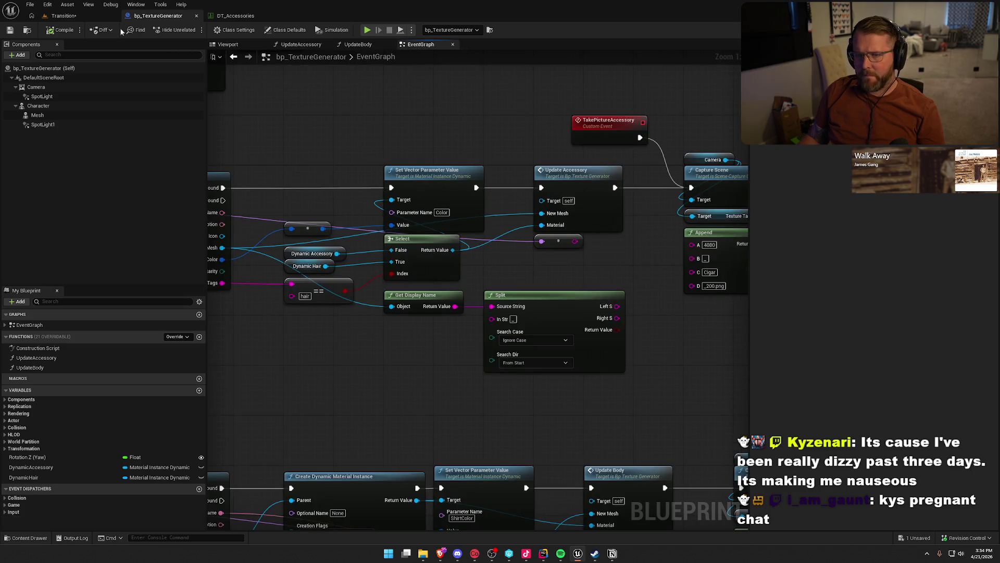
left_click(63, 16)
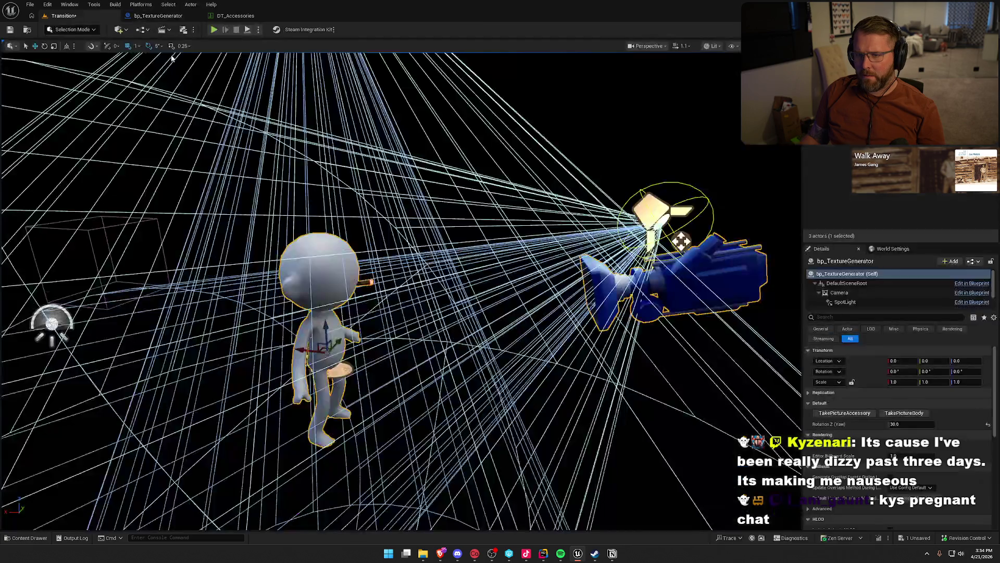
Export the 4080_Cigar_200.png icon via TakePictureAccessory, check the preview, and run a brief Simulate test.
left_click(848, 415)
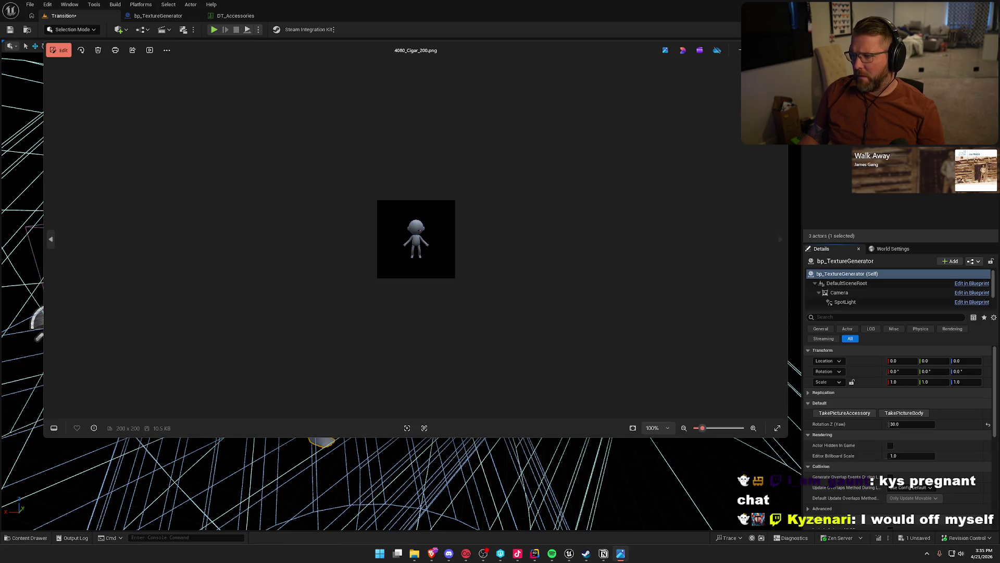
key("alt+F4")
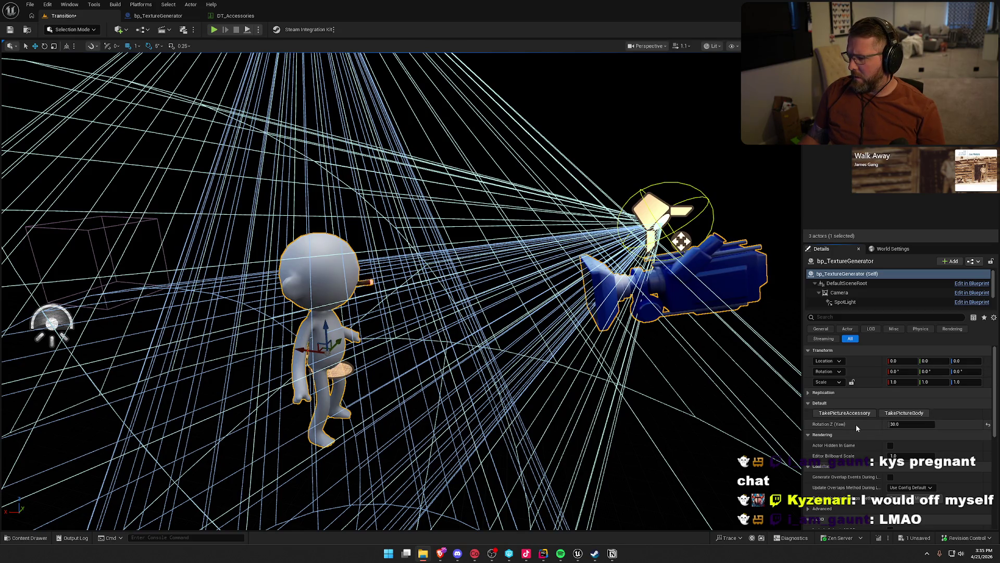
left_click(258, 30)
left_click(278, 107)
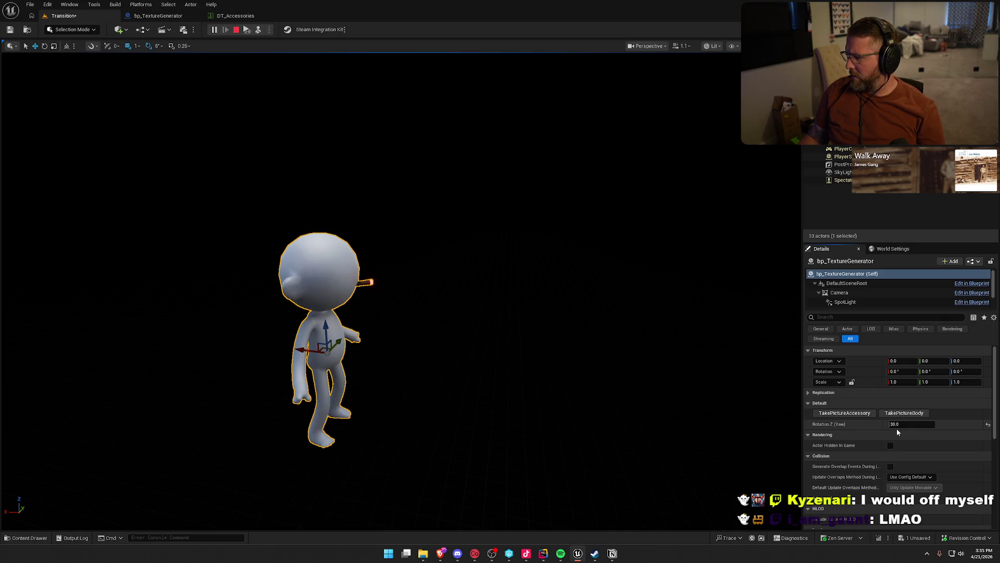
left_click(236, 30)
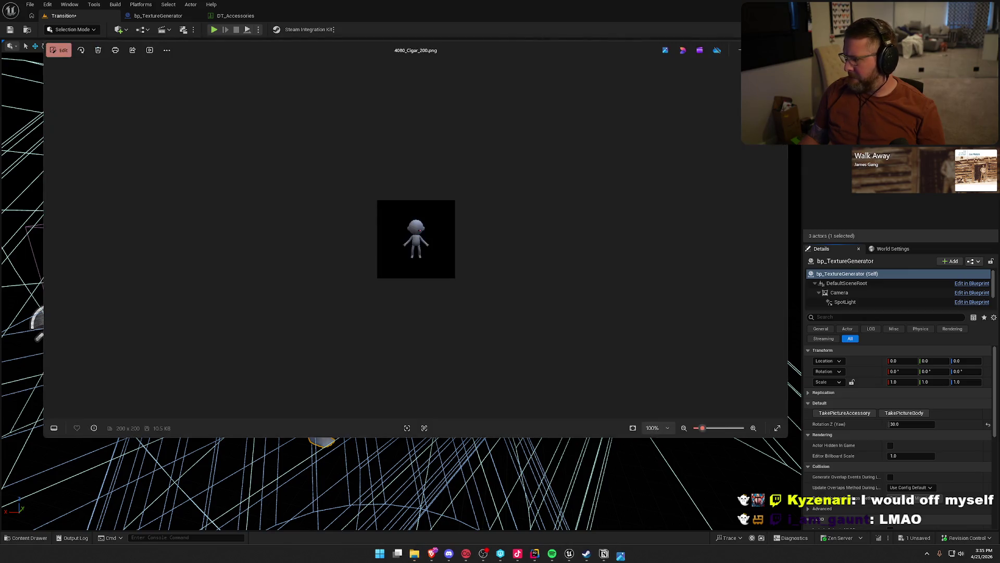
key("alt+F4")
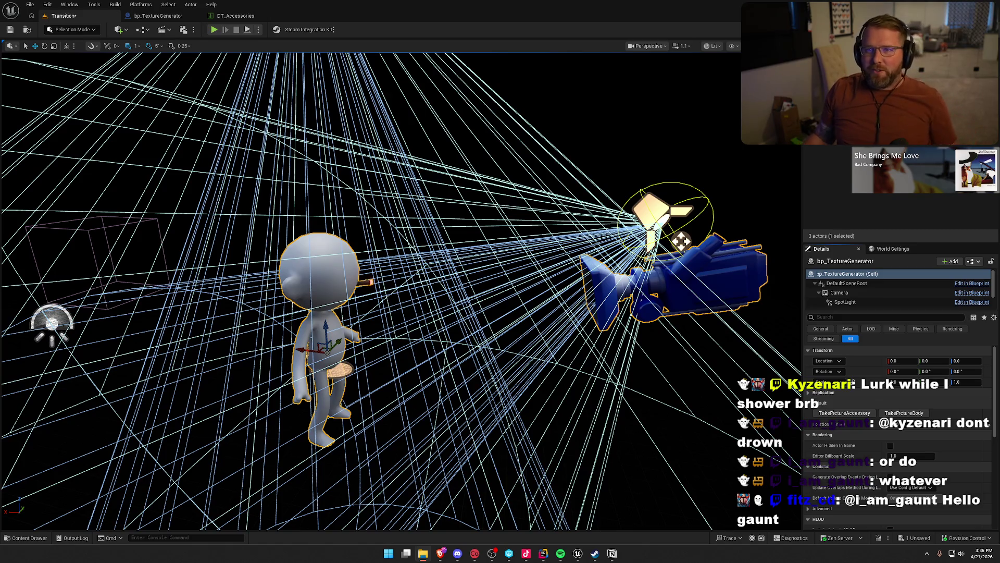
Orbit closer to the character, then bring up bp_TextureGenerator's EventGraph.
mouse_move(532, 191)
left_mouse_down()
mouse_move(537, 156)
mouse_move(573, 251)
mouse_move(603, 268)
left_mouse_up()
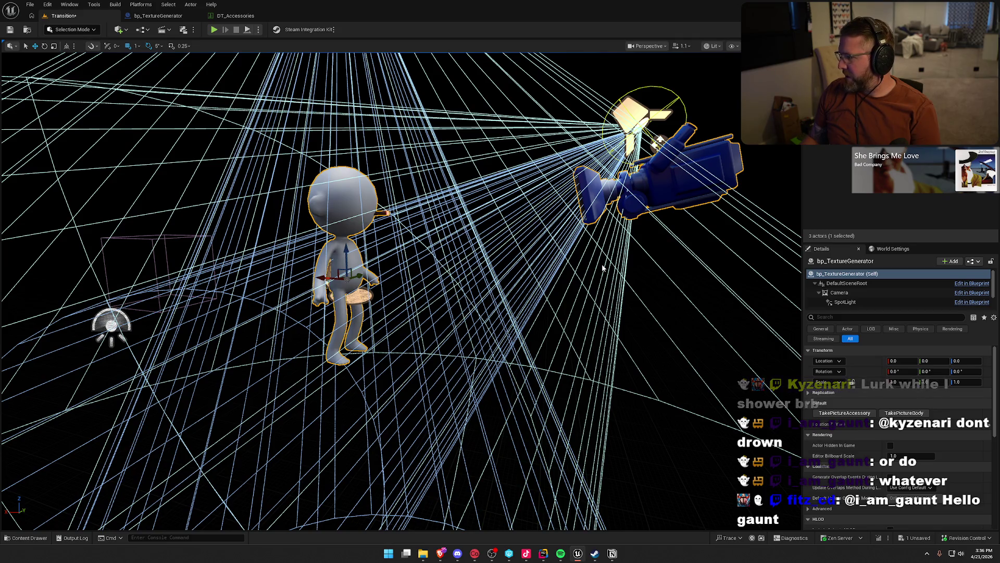
left_click(157, 15)
mouse_move(367, 395)
left_mouse_down()
mouse_move(681, 397)
mouse_move(297, 387)
left_mouse_up()
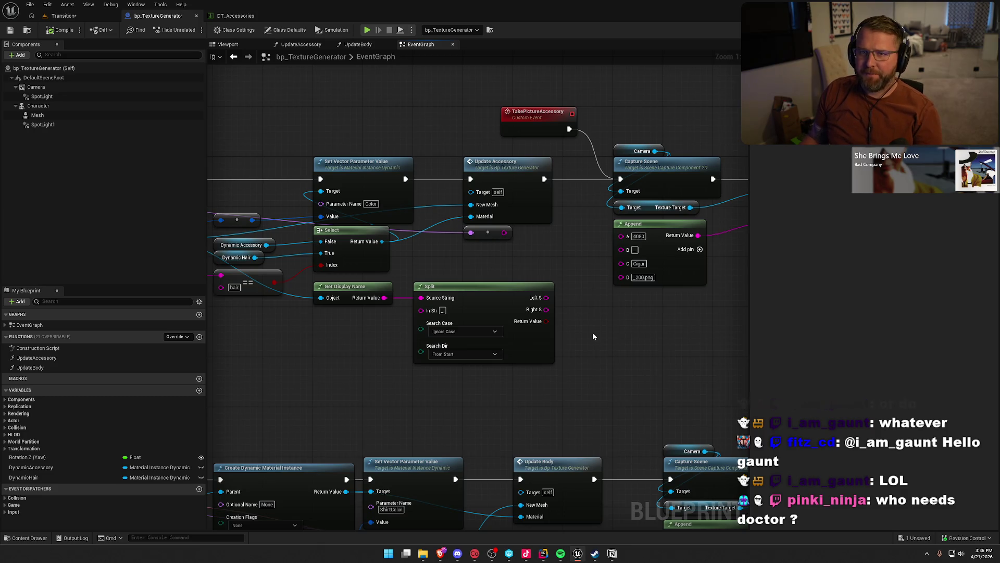
Review the UpdateAccessory function graph and locate the Update Accessory call in the EventGraph.
mouse_move(627, 327)
left_mouse_down()
mouse_move(627, 339)
mouse_move(424, 333)
mouse_move(744, 331)
left_mouse_up()
double_click(589, 160)
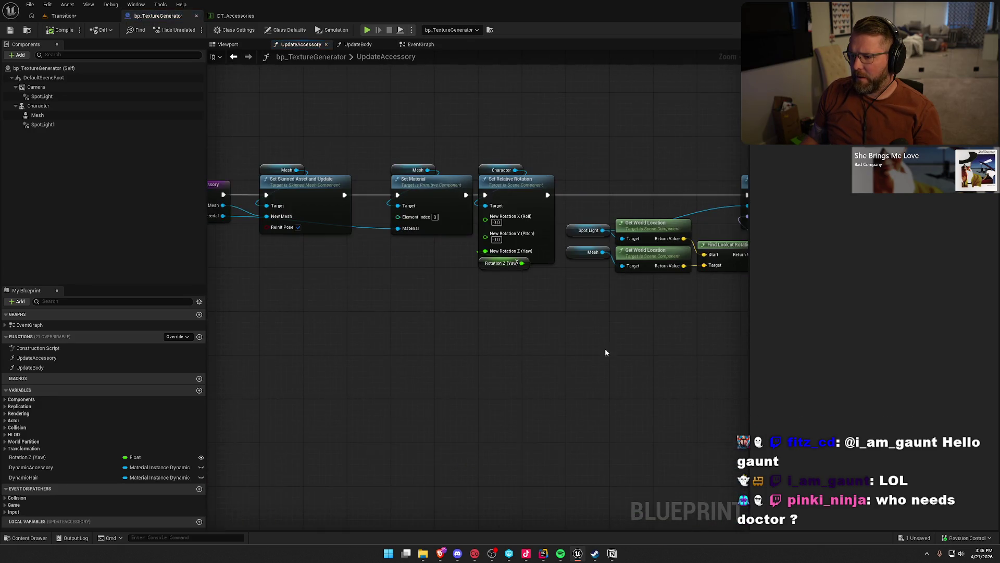
mouse_move(561, 359)
left_mouse_down()
mouse_move(721, 346)
mouse_move(332, 334)
mouse_move(434, 342)
left_mouse_up()
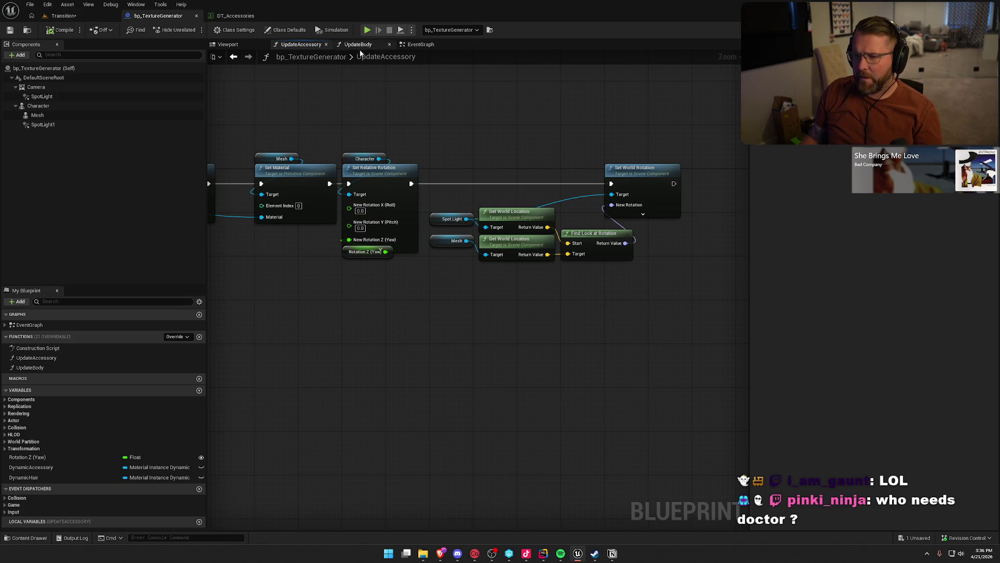
left_click(409, 46)
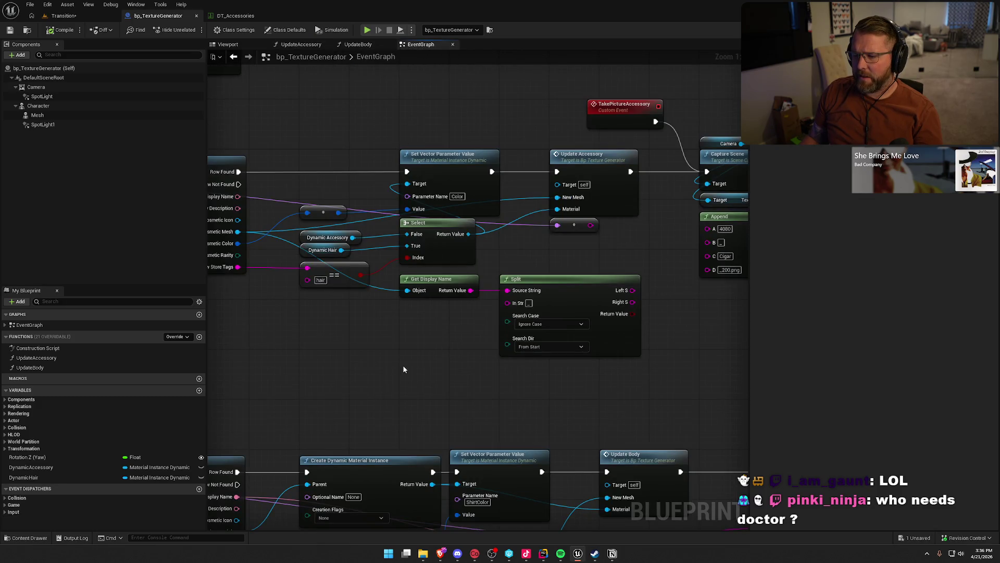
mouse_move(413, 368)
left_mouse_down()
mouse_move(729, 368)
mouse_move(249, 367)
left_mouse_up()
mouse_move(506, 362)
left_mouse_down()
mouse_move(286, 351)
mouse_move(582, 379)
left_mouse_up()
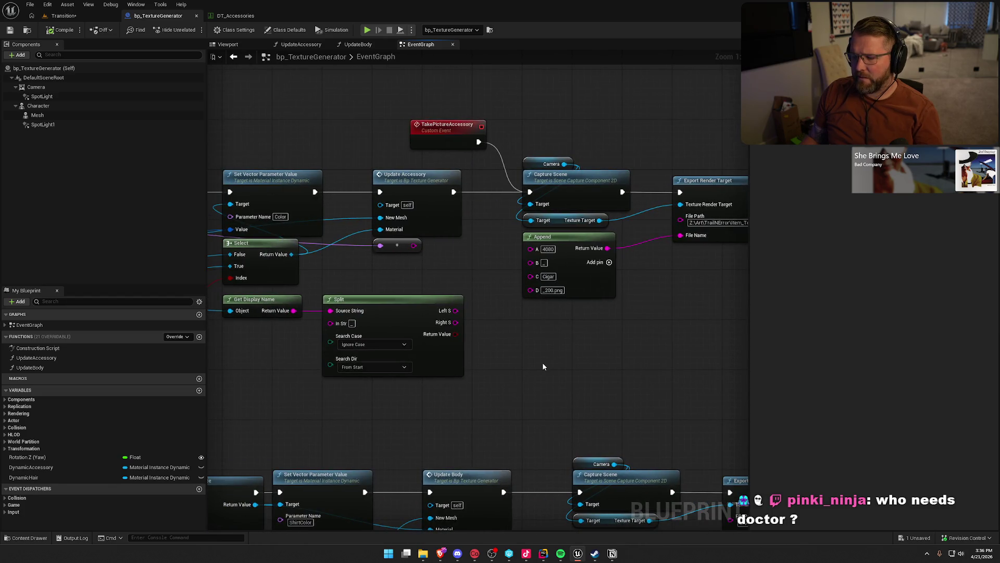
left_click_drag(453, 258, 594, 257)
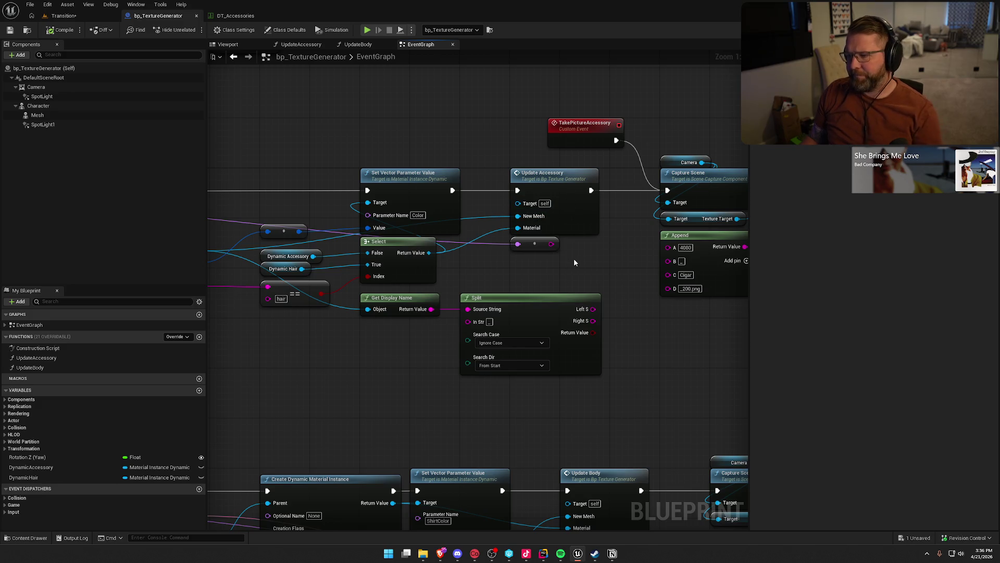
Wire TakePictureAccessory's exec directly into Update Accessory and tidy the node layout.
left_click(557, 180)
left_click_drag(604, 191, 511, 199)
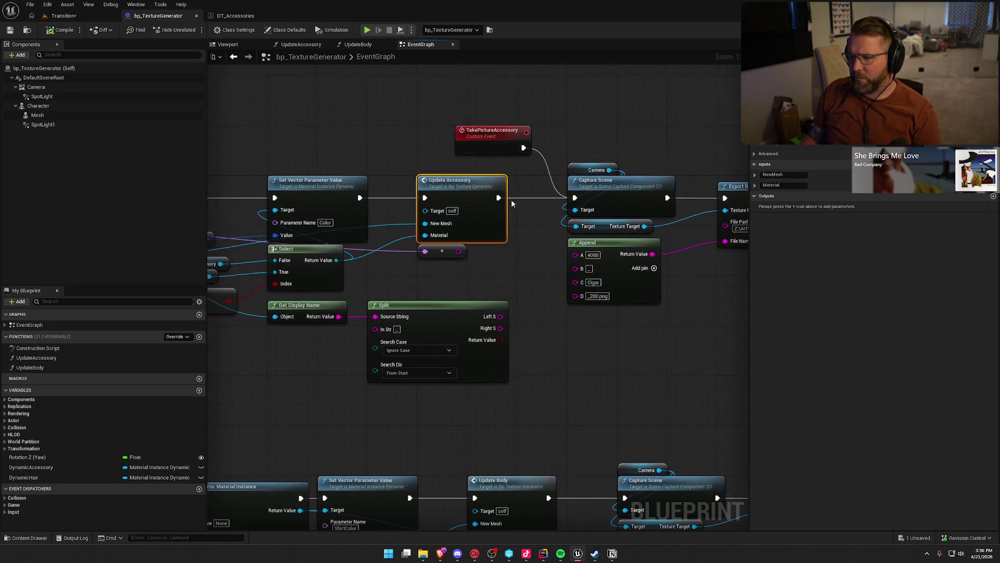
mouse_move(522, 146)
left_mouse_down()
mouse_move(407, 183)
mouse_move(425, 197)
left_mouse_up()
left_click_drag(492, 131, 373, 136)
left_click_drag(471, 154, 531, 150)
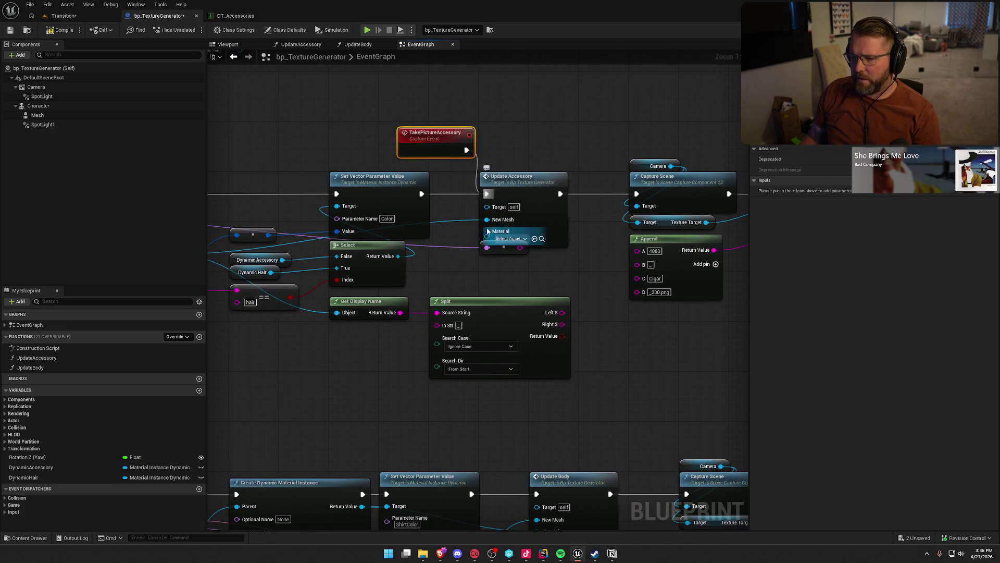
Detach the wired input and set Update Accessory's New Mesh to SKM_Cigar.
mouse_move(487, 247)
left_mouse_down()
mouse_move(501, 253)
mouse_move(497, 280)
left_mouse_up()
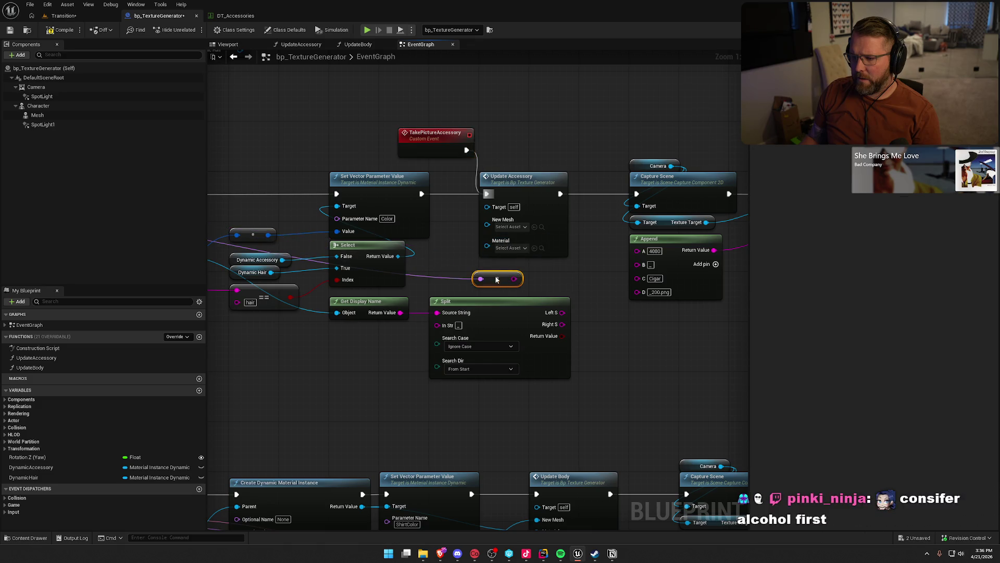
left_click(507, 227)
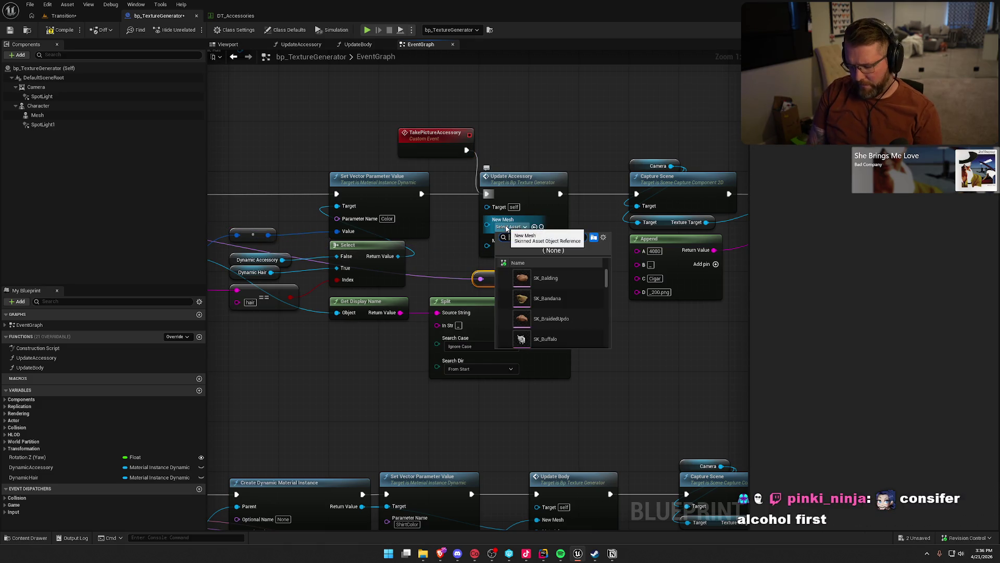
type("cigar")
left_click(561, 281)
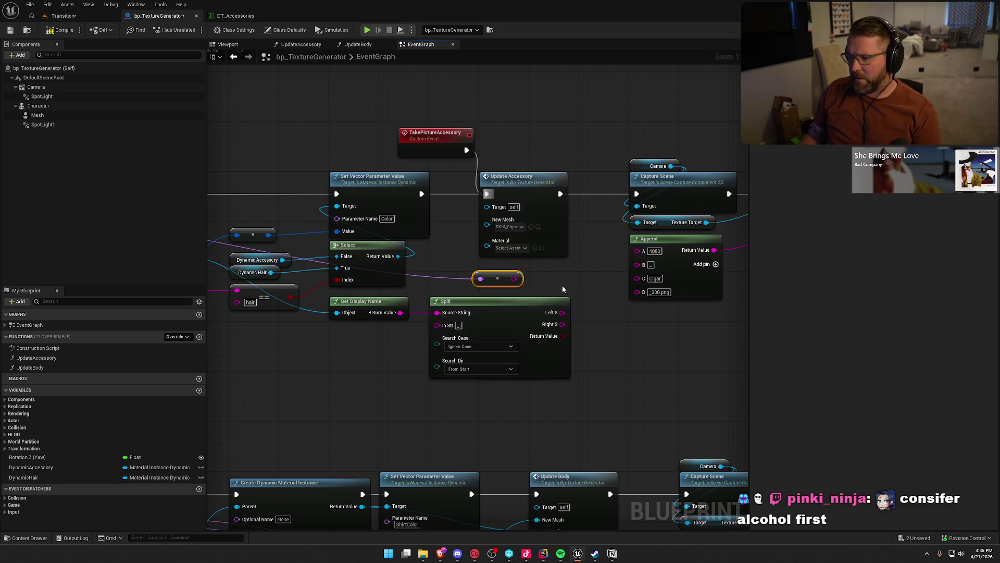
Check the Set World Rotation node in the UpdateAccessory function graph.
double_click(516, 178)
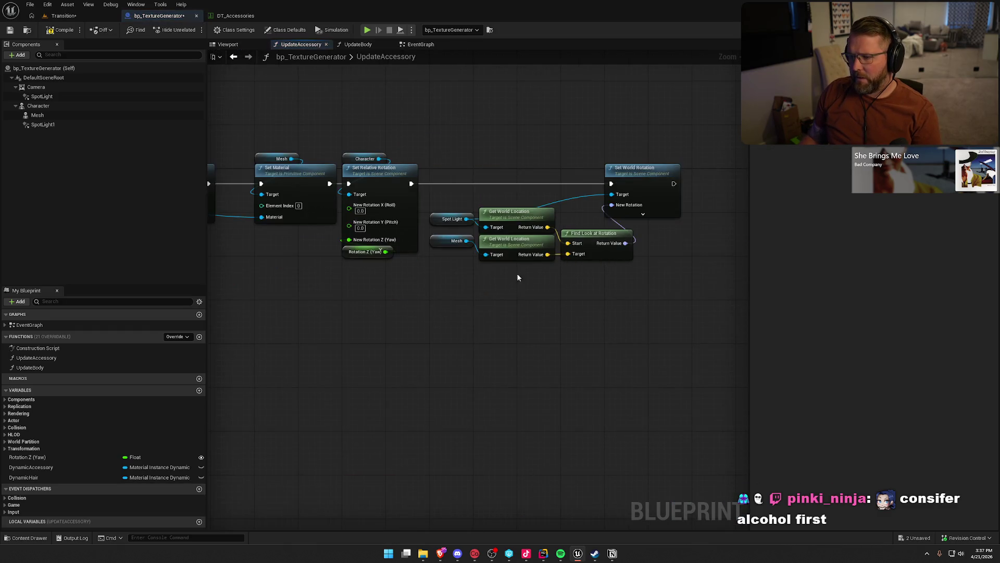
left_click_drag(563, 331, 566, 330)
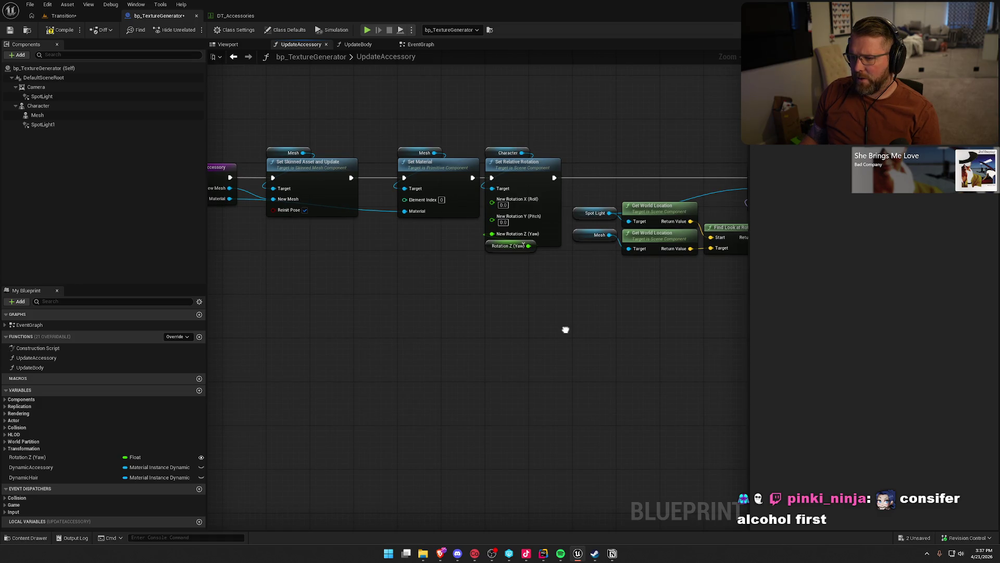
left_click_drag(566, 329, 399, 323)
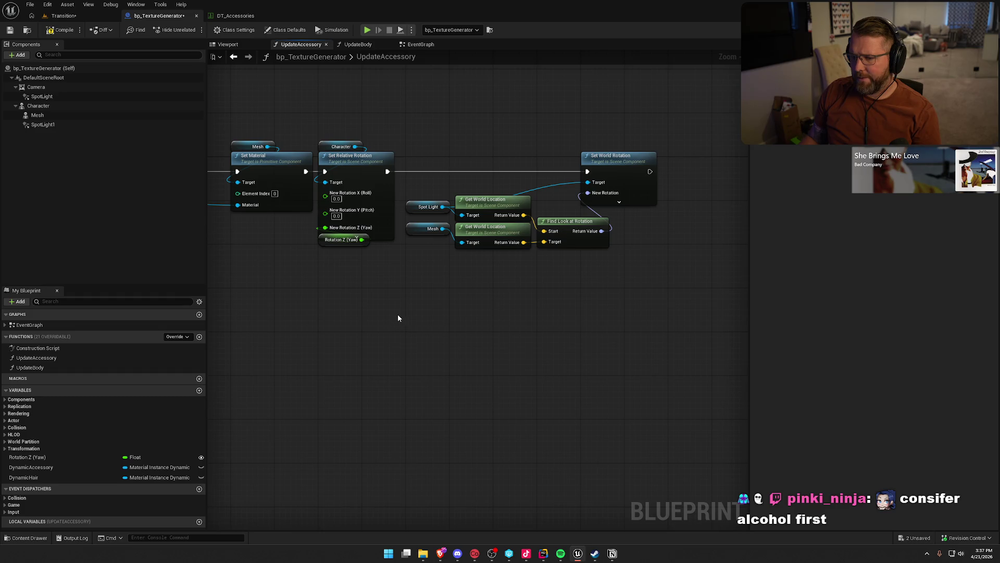
left_click(61, 16)
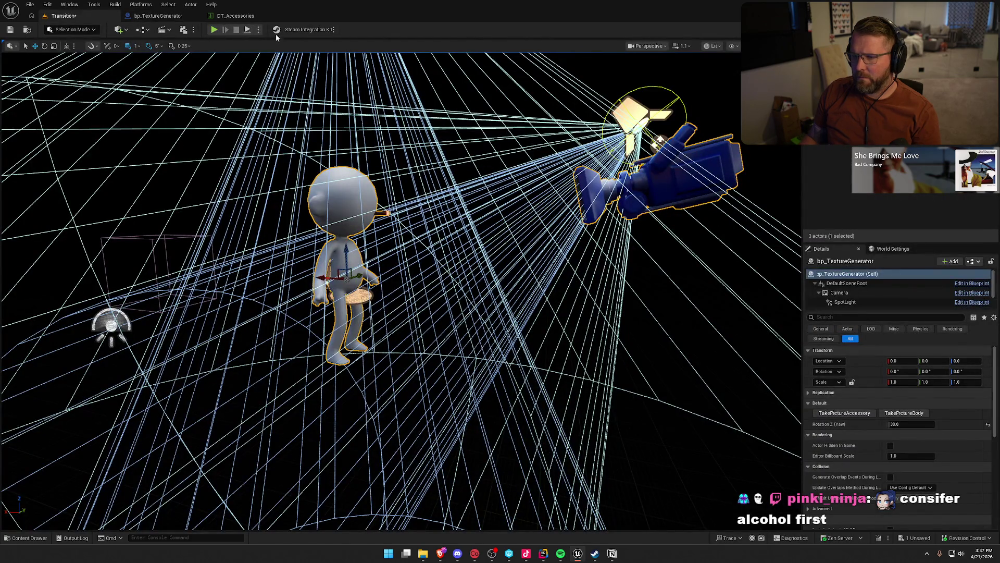
Simulate the level, fire TakePictureAccessory on bp_TextureGenerator, stop, and view DT_Accessories.
left_click(342, 91)
left_click(259, 29)
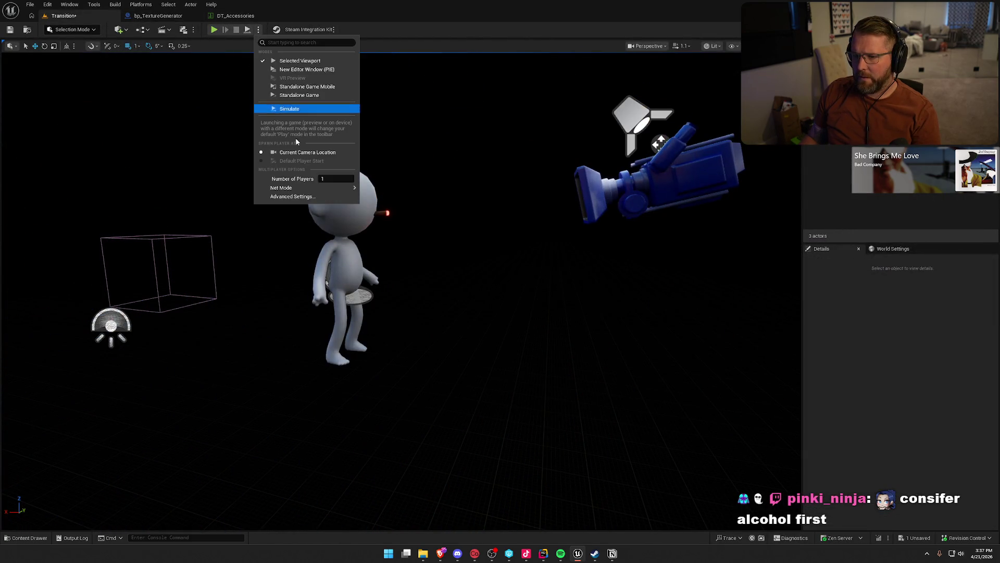
left_click(289, 109)
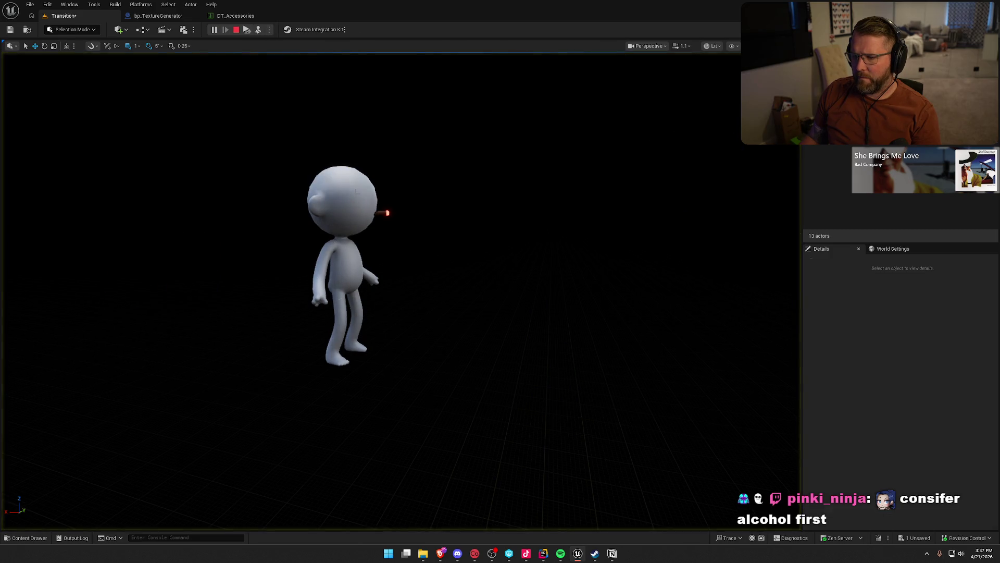
left_click(341, 261)
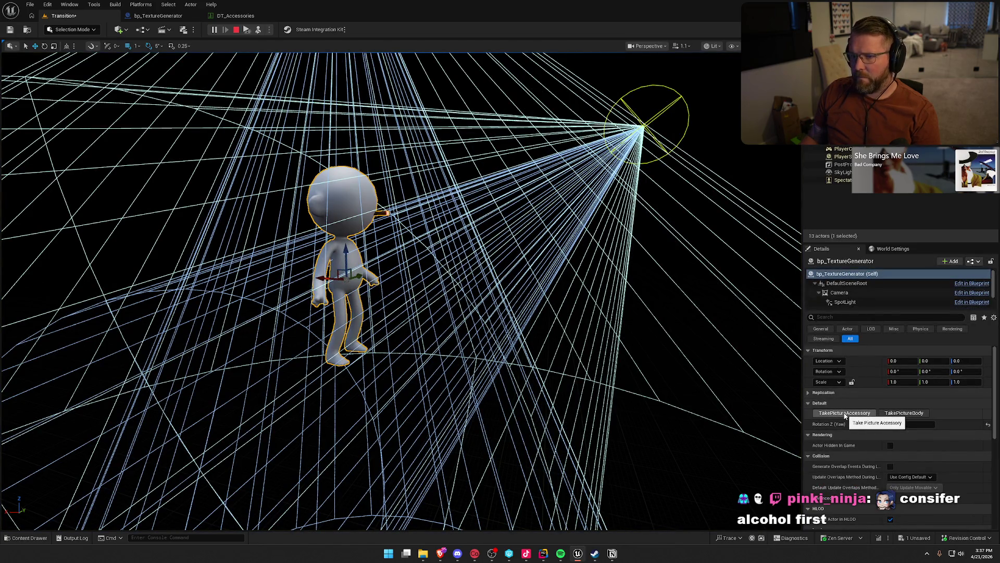
left_click(844, 413)
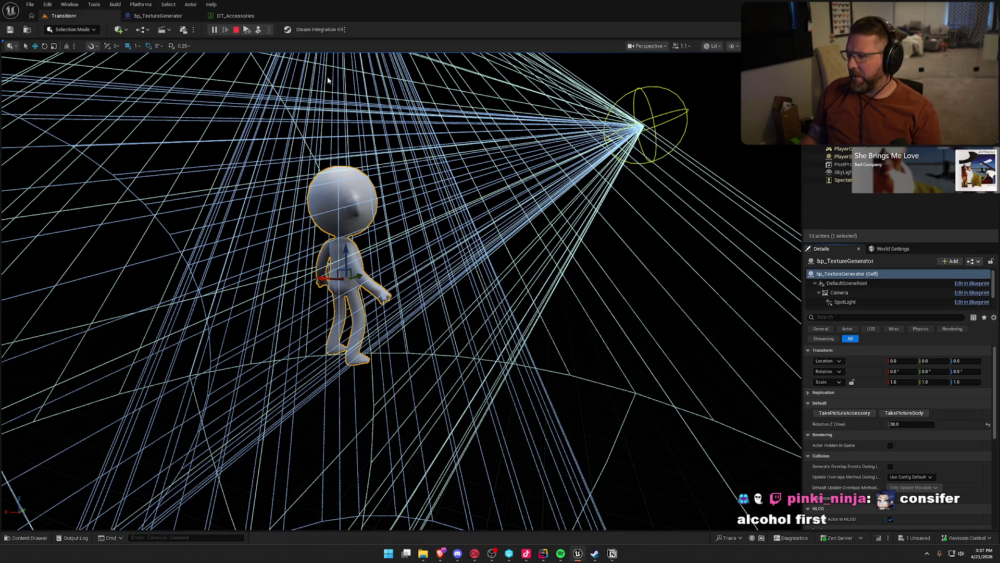
left_click(236, 31)
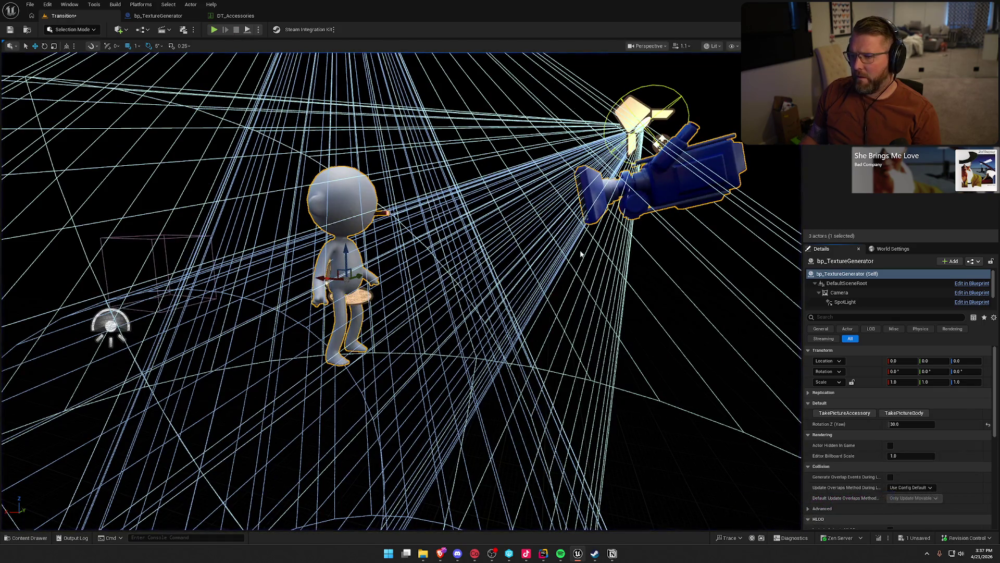
left_click(158, 16)
left_click(236, 16)
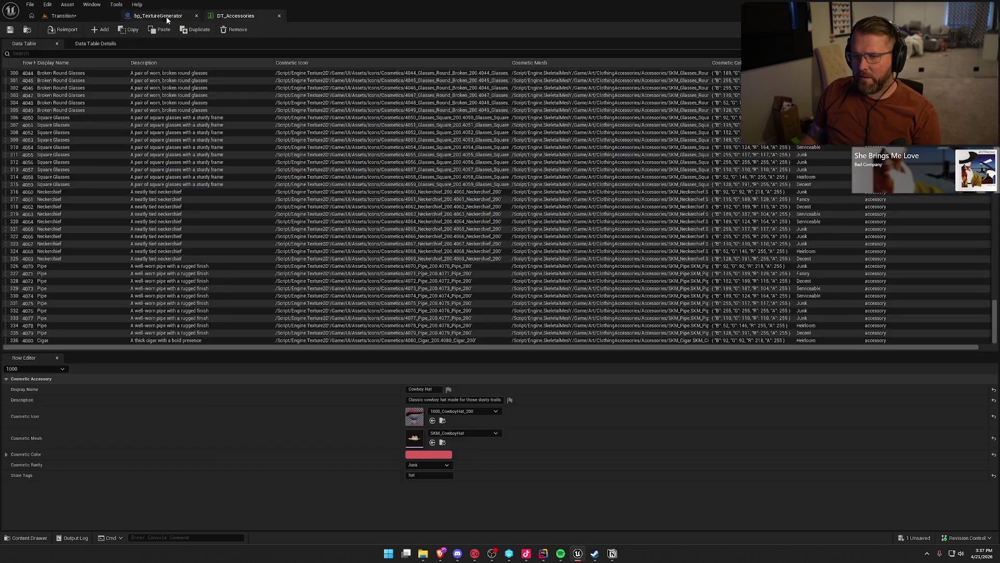
In bp_TextureGenerator's viewport, move the capture camera closer to the character.
left_click(159, 16)
left_click(228, 44)
left_click_drag(375, 172, 334, 174)
left_click_drag(713, 304, 692, 305)
left_click(665, 281)
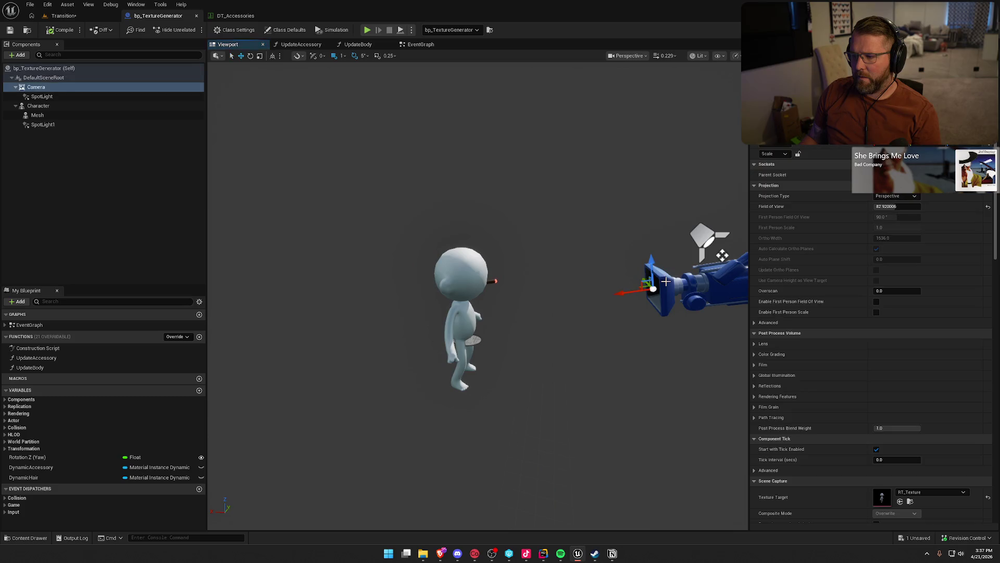
mouse_move(624, 293)
left_mouse_down()
mouse_move(563, 300)
mouse_move(586, 254)
left_mouse_up()
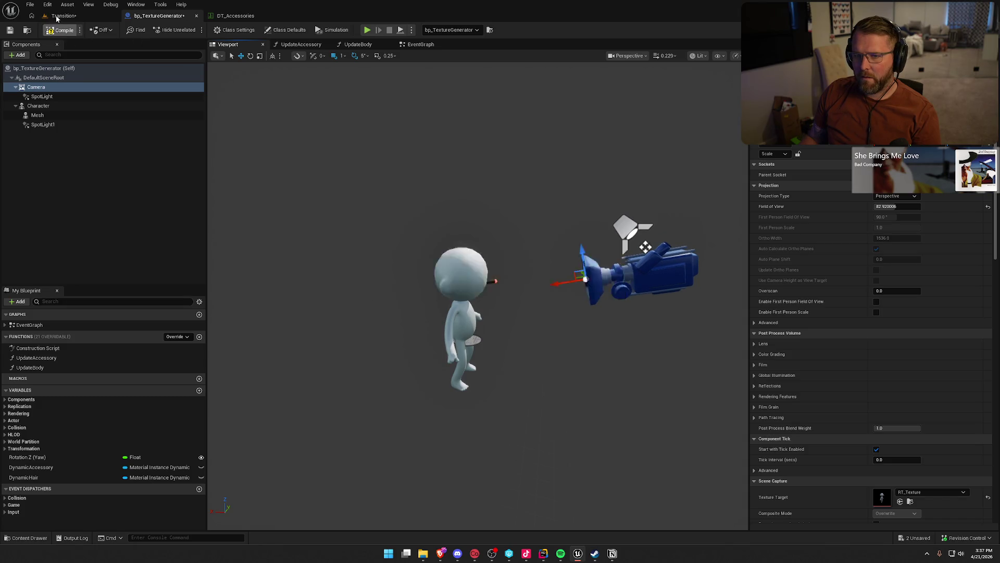
Test the new framing with a Simulate run and a TakePictureAccessory capture.
left_click(57, 16)
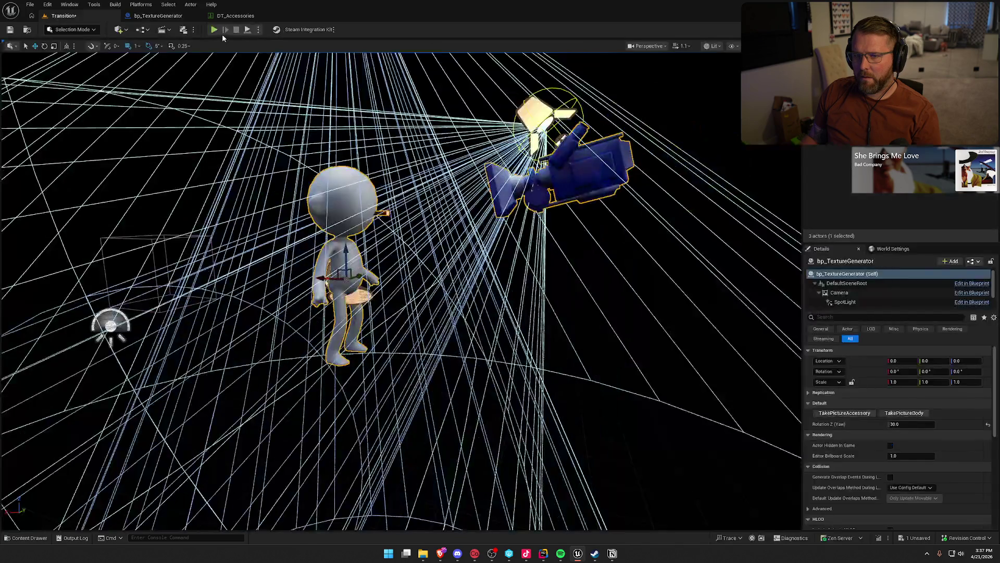
left_click(258, 30)
left_click(302, 109)
left_click(845, 413)
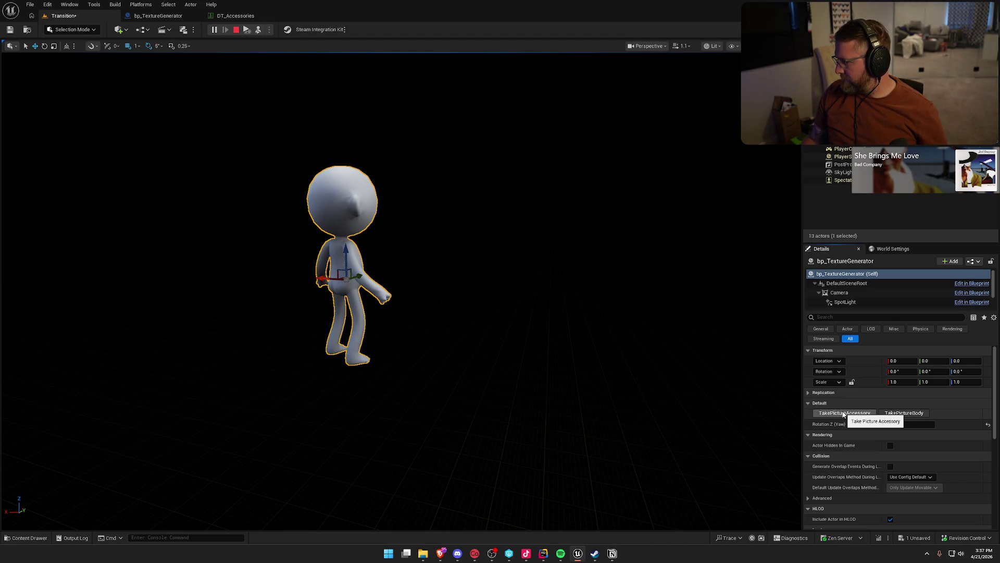
left_click(236, 30)
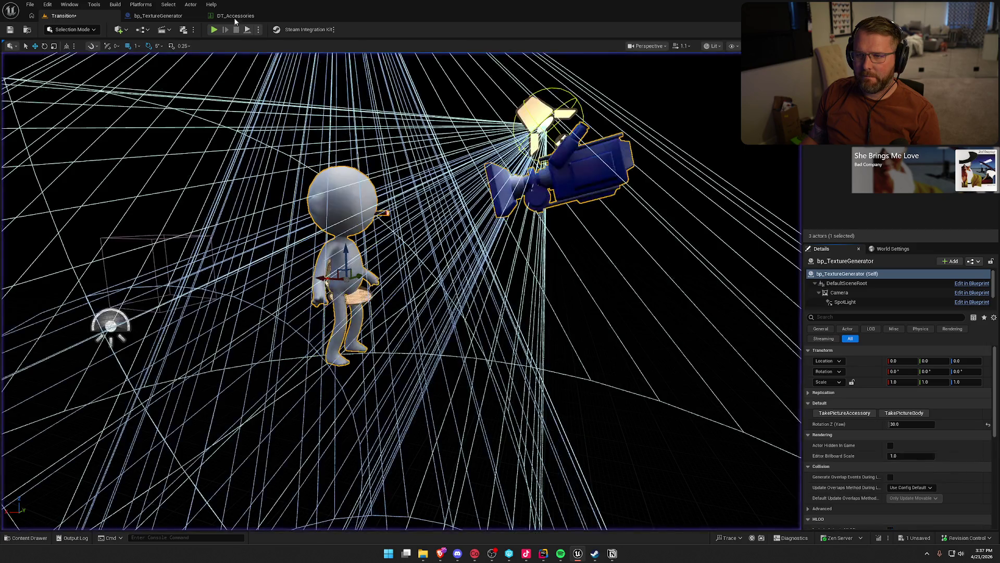
Nudge the camera closer again and re-test the capture in Simulate.
left_click(158, 16)
mouse_move(558, 285)
left_mouse_down()
mouse_move(508, 291)
mouse_move(529, 255)
left_mouse_up()
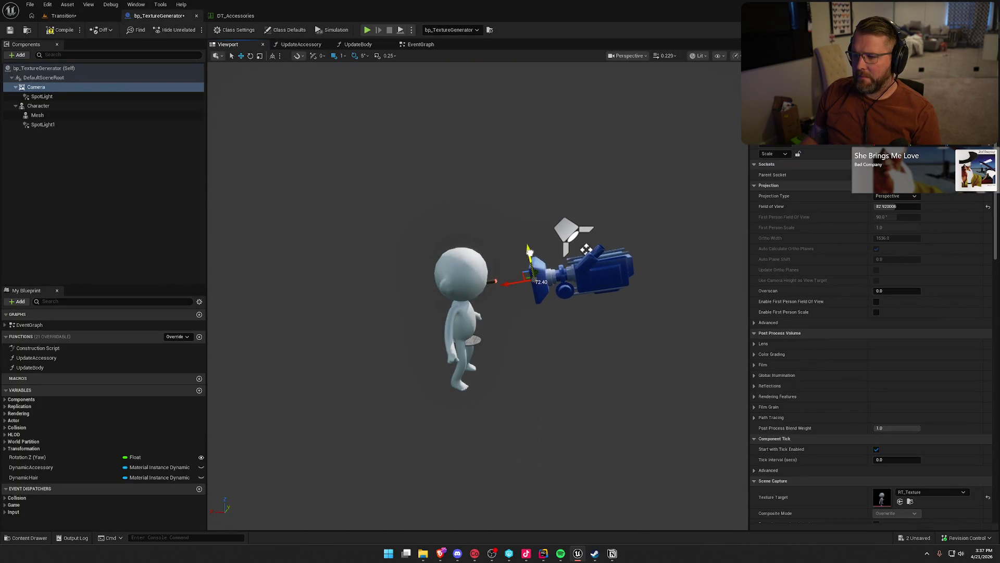
left_click(64, 16)
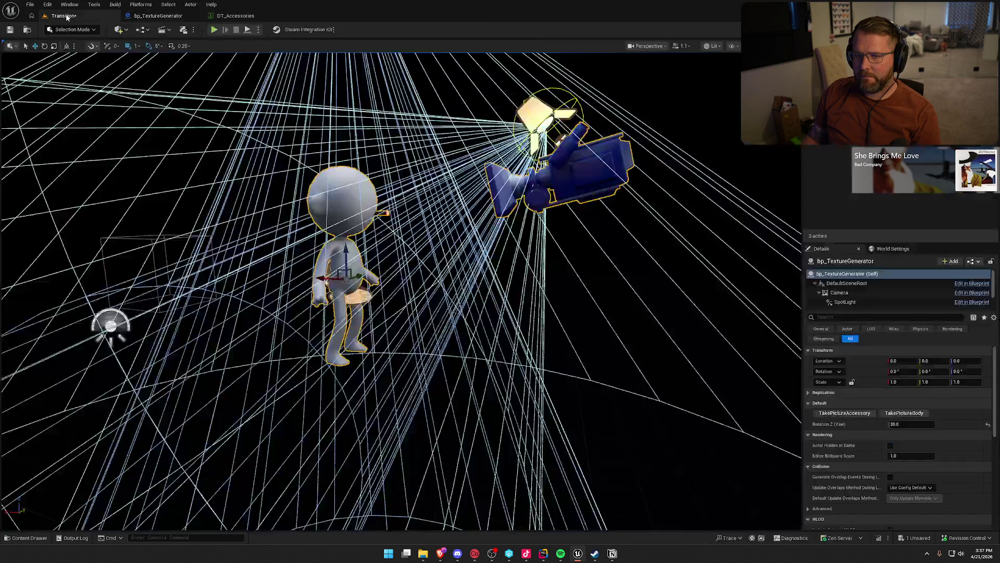
left_click(259, 30)
left_click(289, 108)
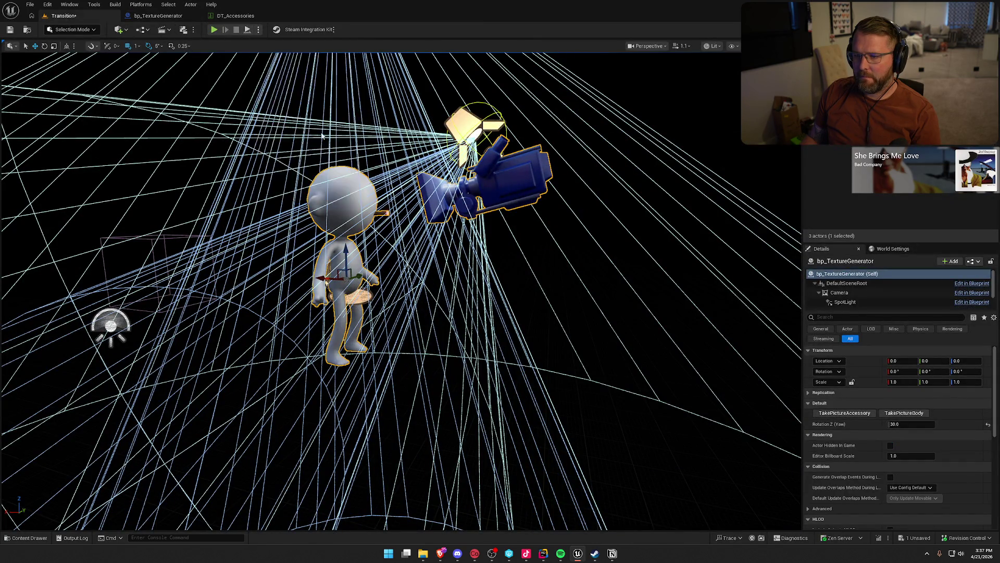
left_click(846, 413)
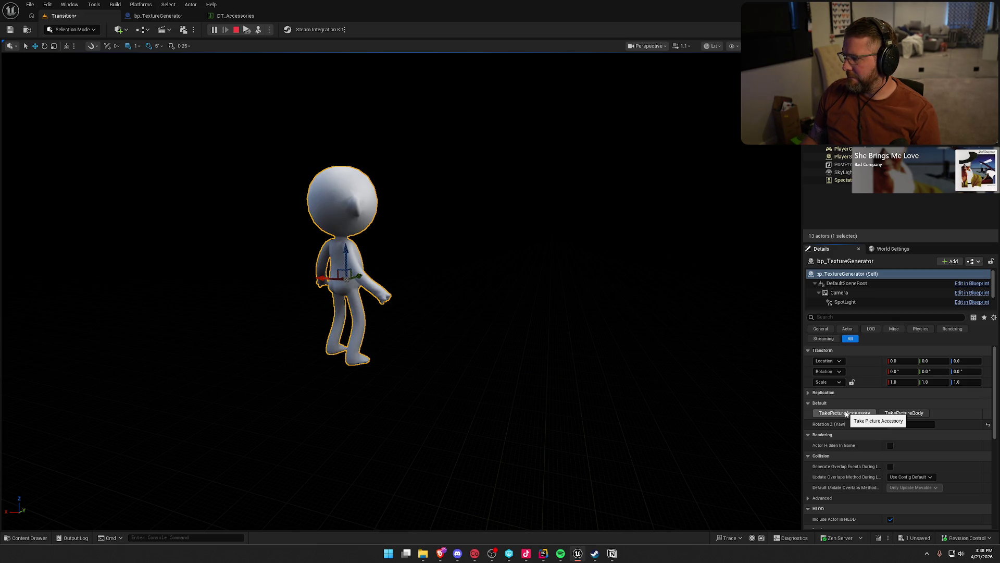
key("Escape")
Tilt the camera pitch down to -5, save the Blueprint, and start another test run.
left_click(155, 16)
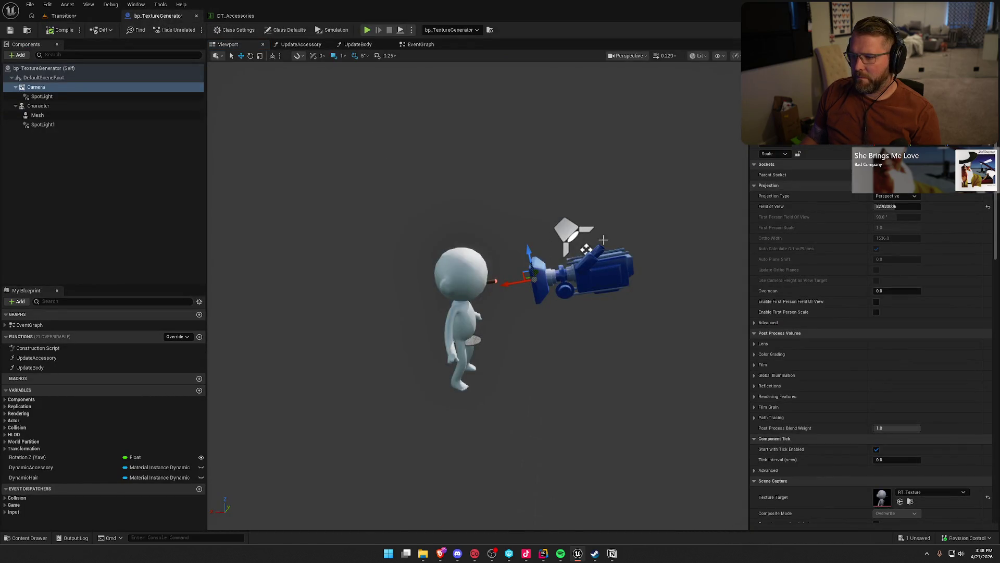
key("e")
mouse_move(475, 271)
left_mouse_down()
mouse_move(471, 280)
mouse_move(485, 280)
left_mouse_up()
key("w")
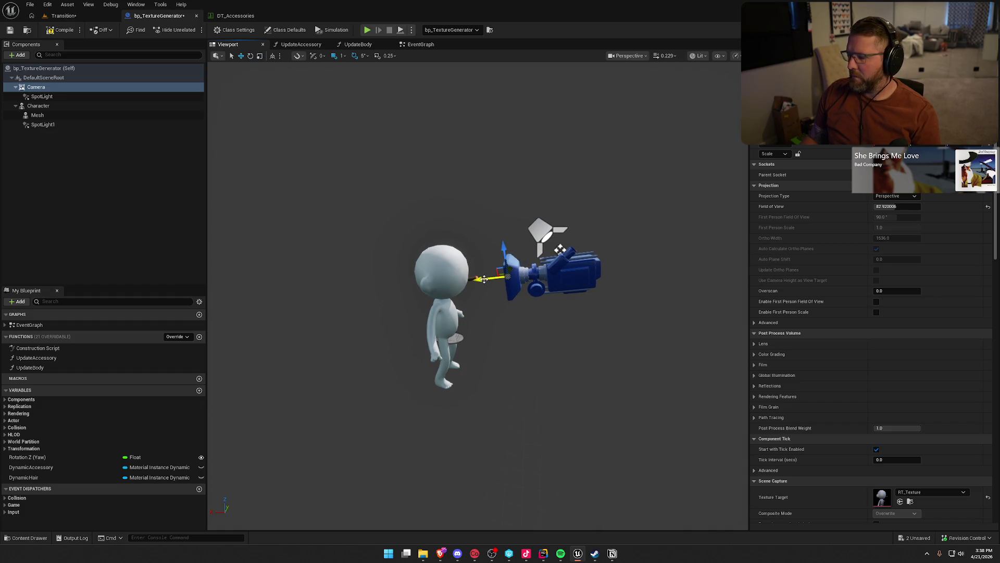
left_click(59, 31)
left_click(74, 19)
left_click(269, 30)
left_click(307, 109)
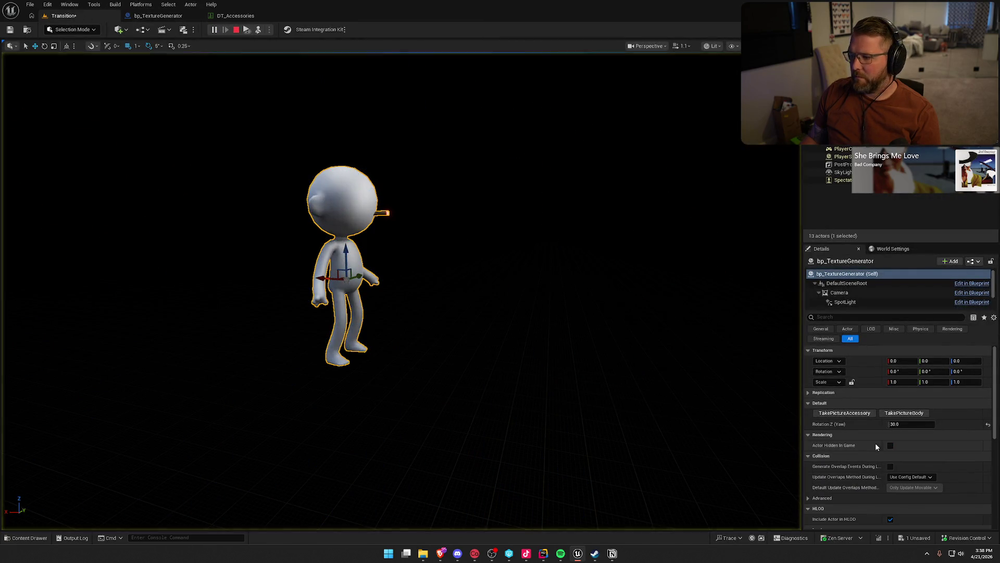
Capture accessory pictures at the current yaw, then at Rotation Z (Yaw) 25 and 35.
left_click(849, 413)
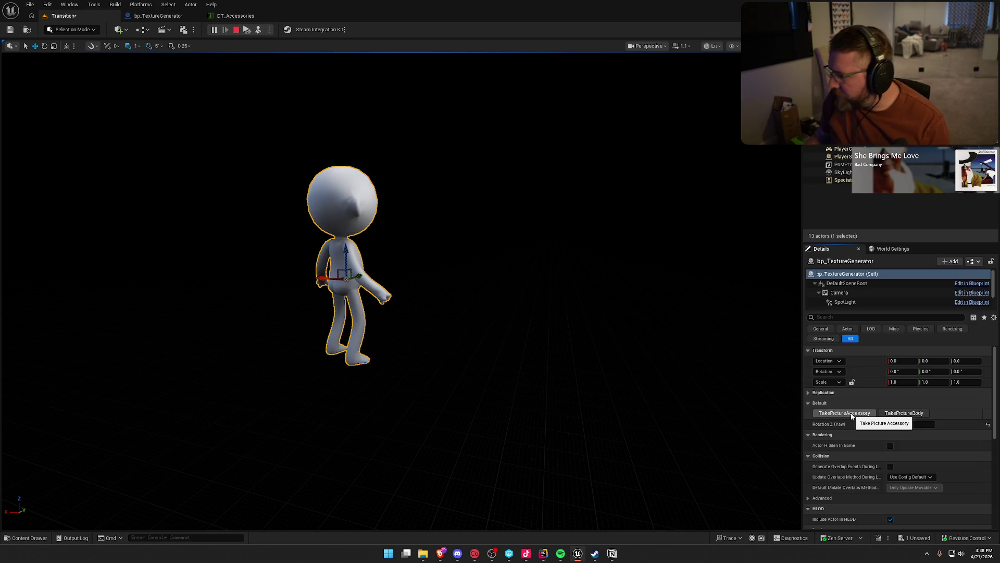
left_click(894, 424)
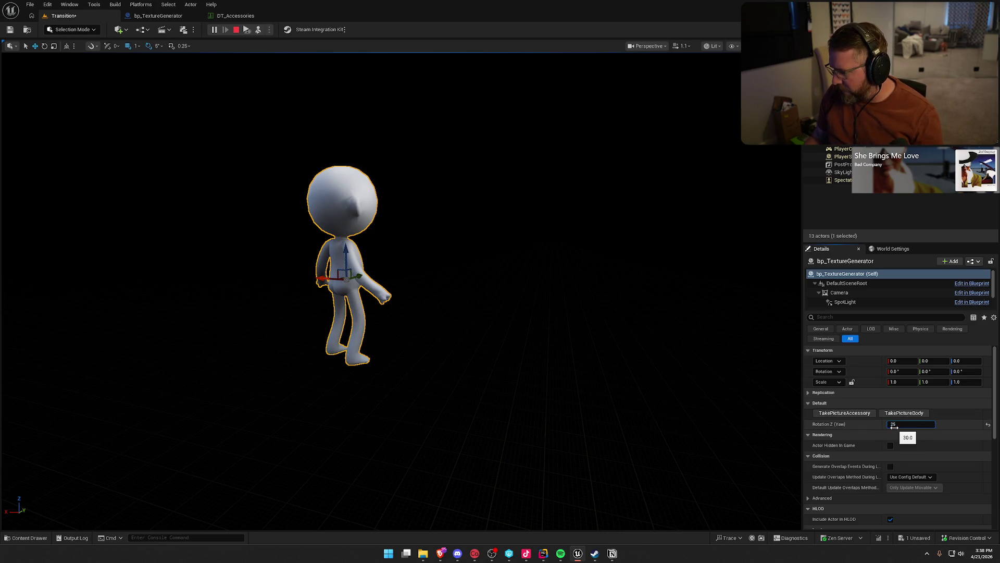
key("Return")
left_click(847, 413)
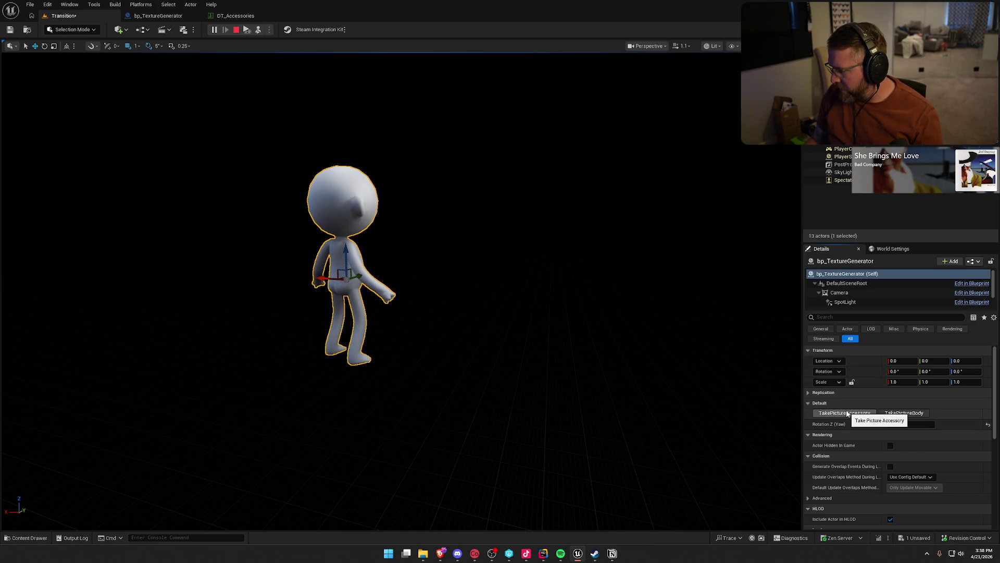
left_click(911, 424)
type("3")
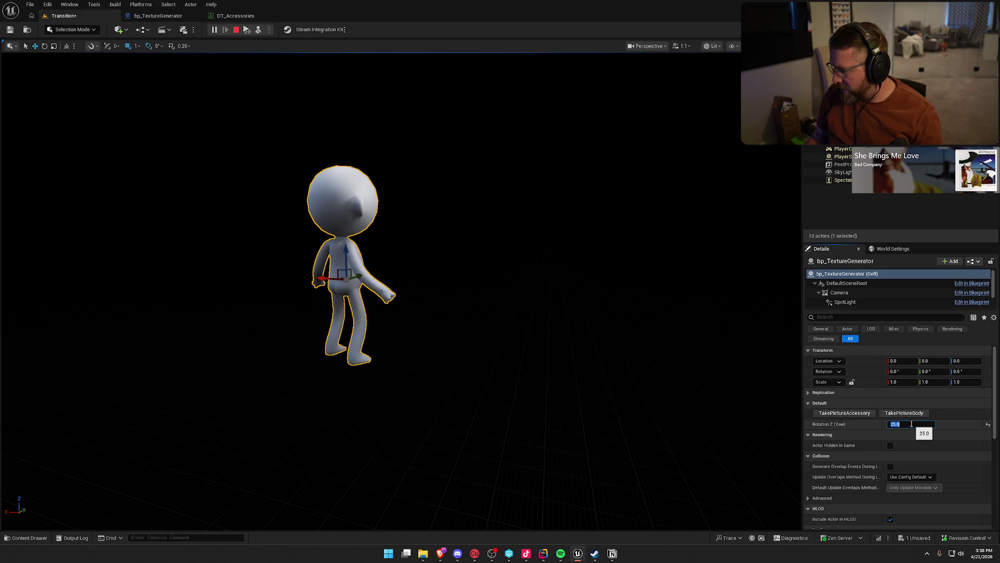
type("5")
key("Return")
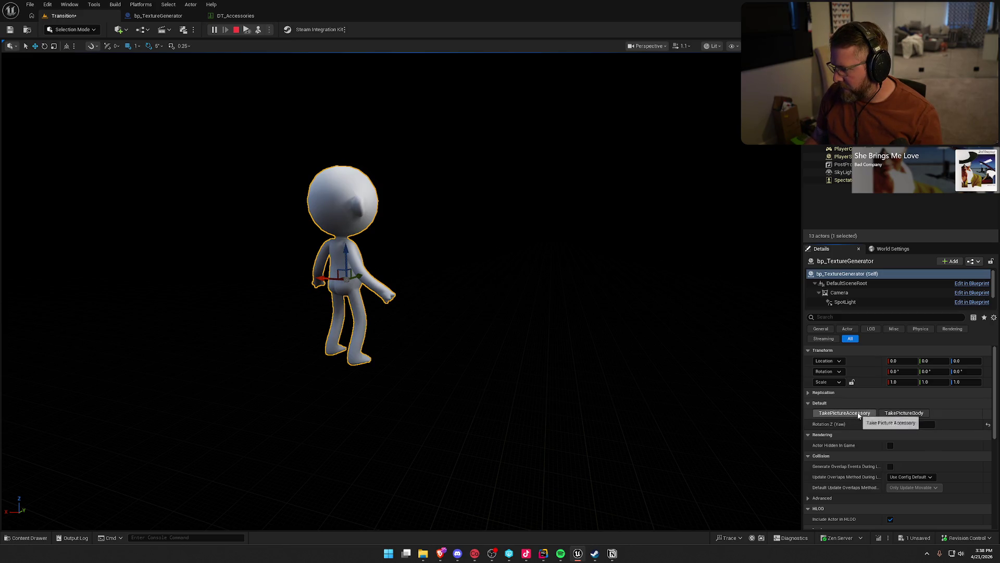
left_click(858, 414)
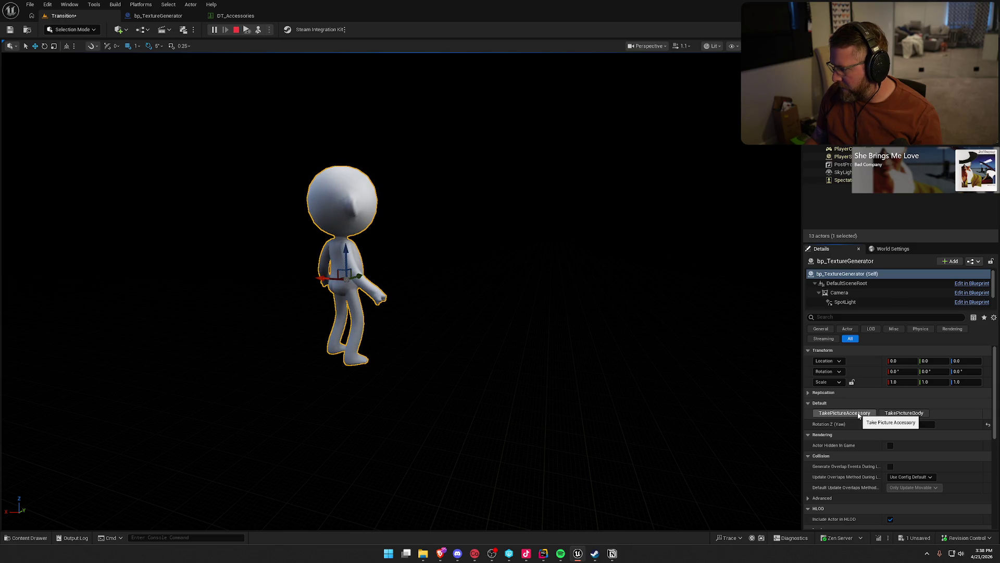
Change the generator's Rotation Z (Yaw) to 50.
left_click(907, 426)
type("50")
key("Return")
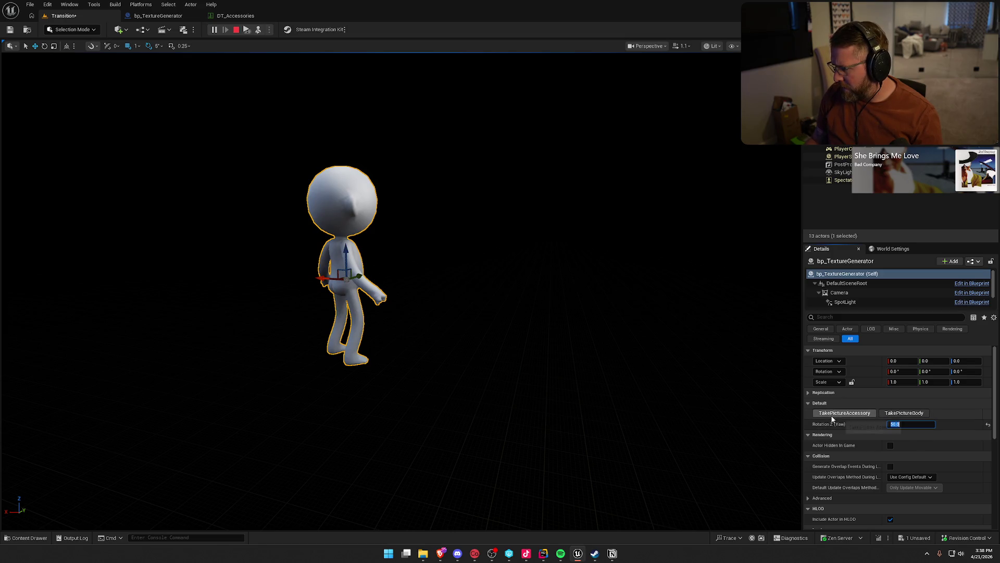
key("Return")
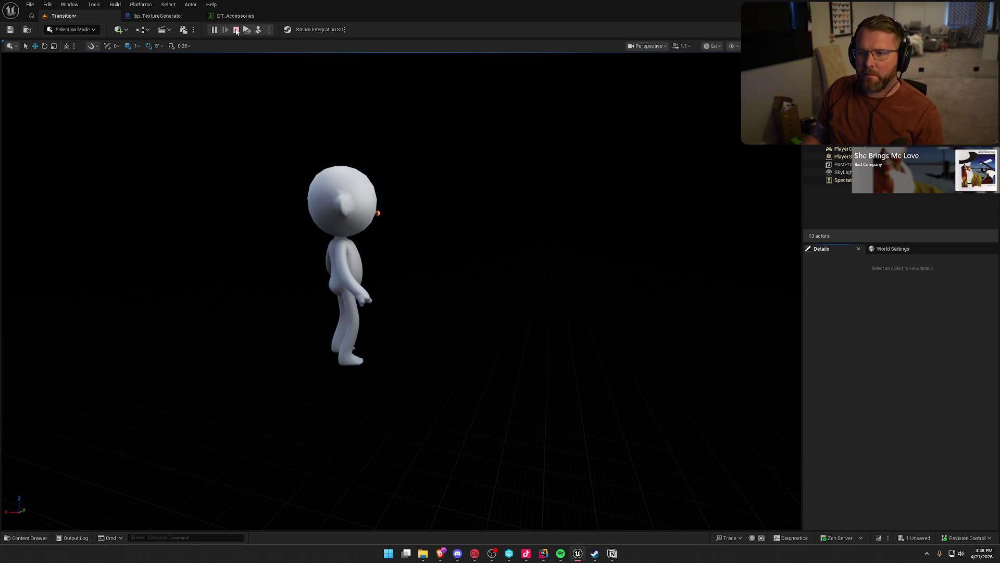
Stop play, tilt the capture camera's pitch in bp_TextureGenerator, and compile.
left_click(236, 29)
left_click(159, 16)
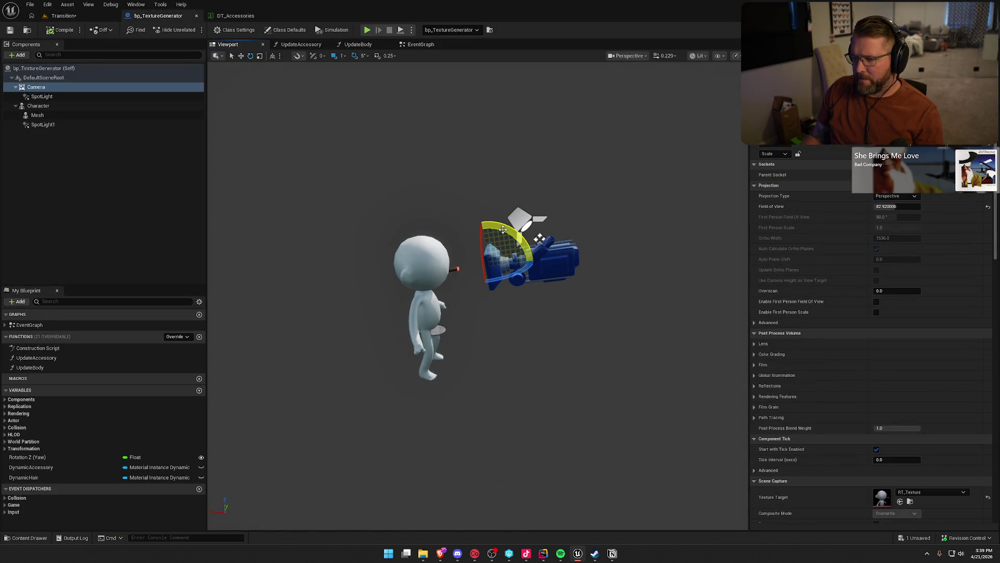
left_click_drag(505, 229, 499, 246)
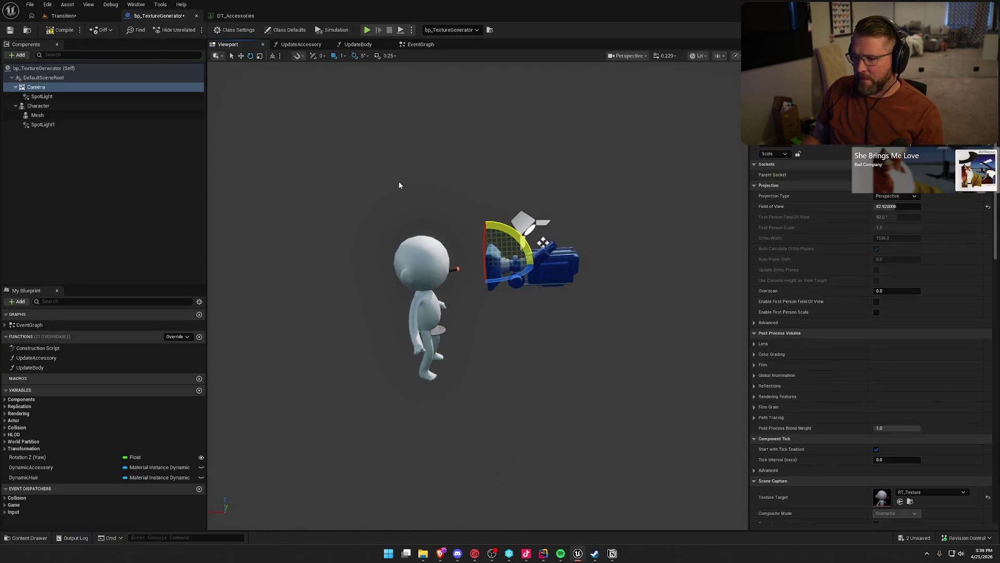
left_click(56, 30)
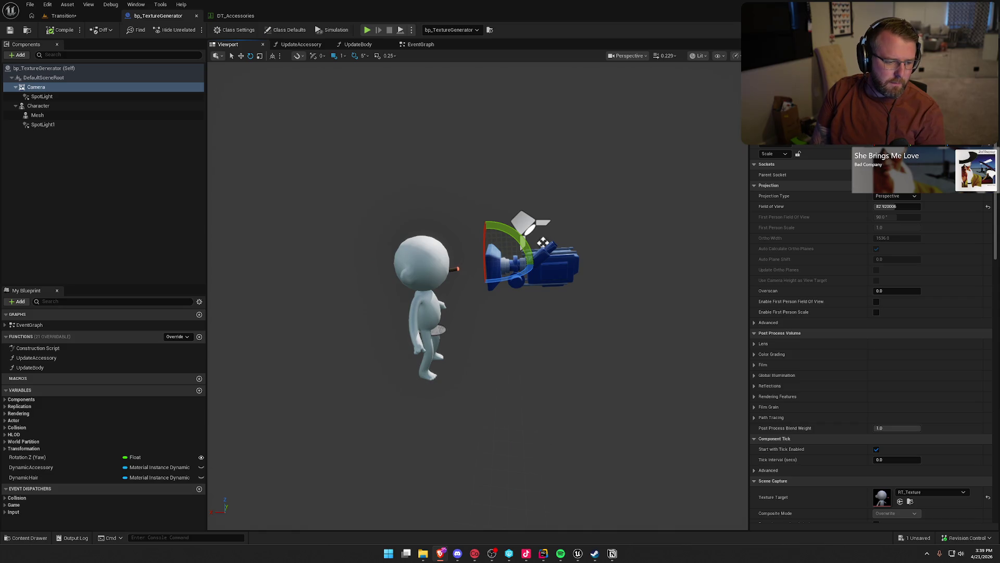
Play the Transition level, set the character yaw to 50, and take an accessory picture.
left_click(61, 30)
left_click(63, 16)
left_click(258, 29)
left_click(297, 99)
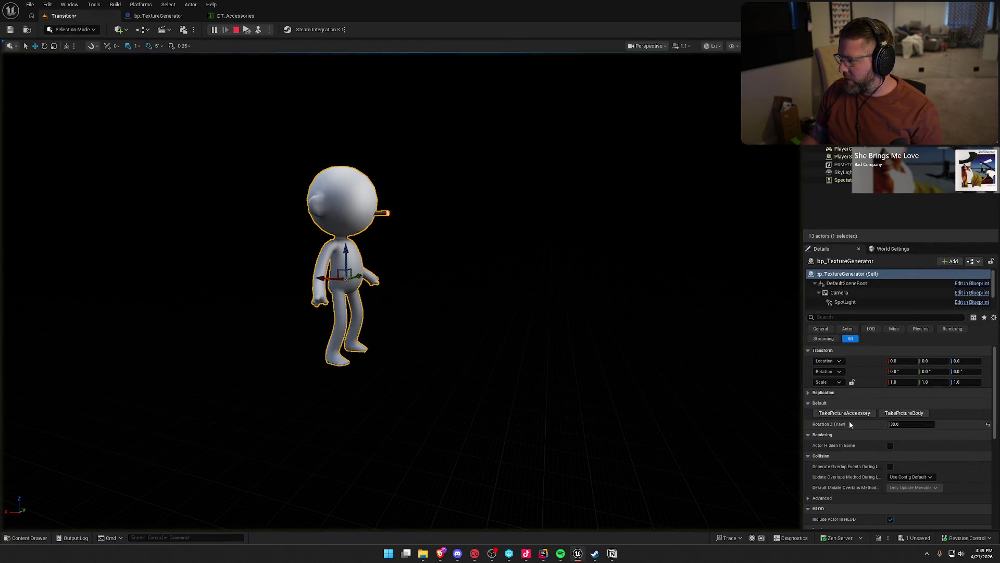
left_click(909, 424)
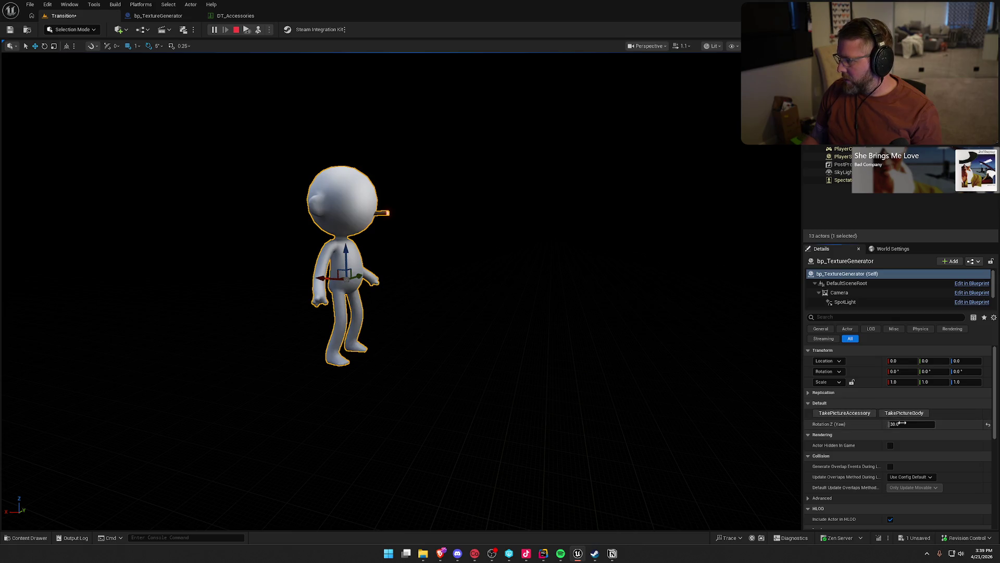
type("50")
key("Return")
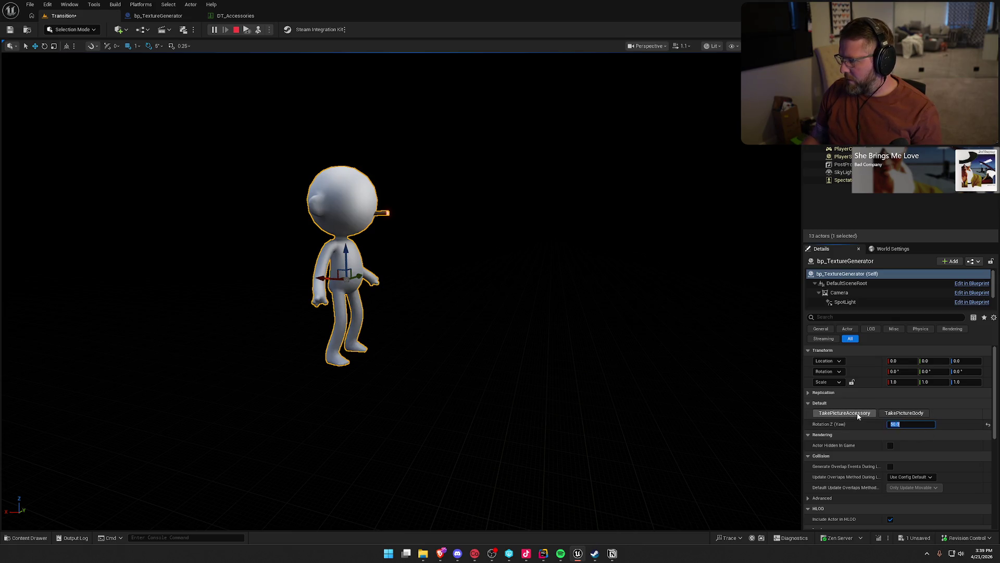
left_click(860, 415)
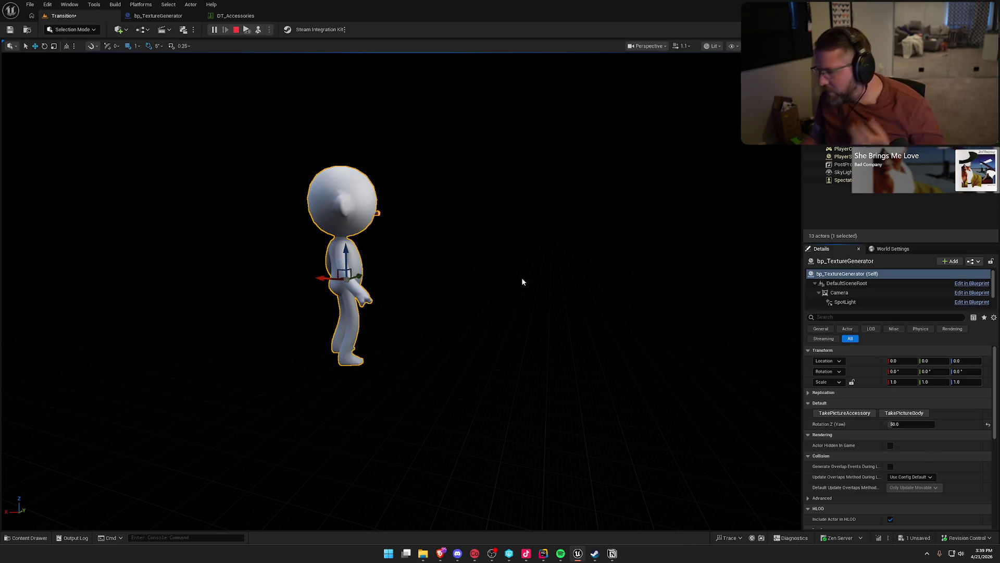
Stop playing and show the bp_TextureGenerator event graph.
left_click(523, 280)
left_click(158, 16)
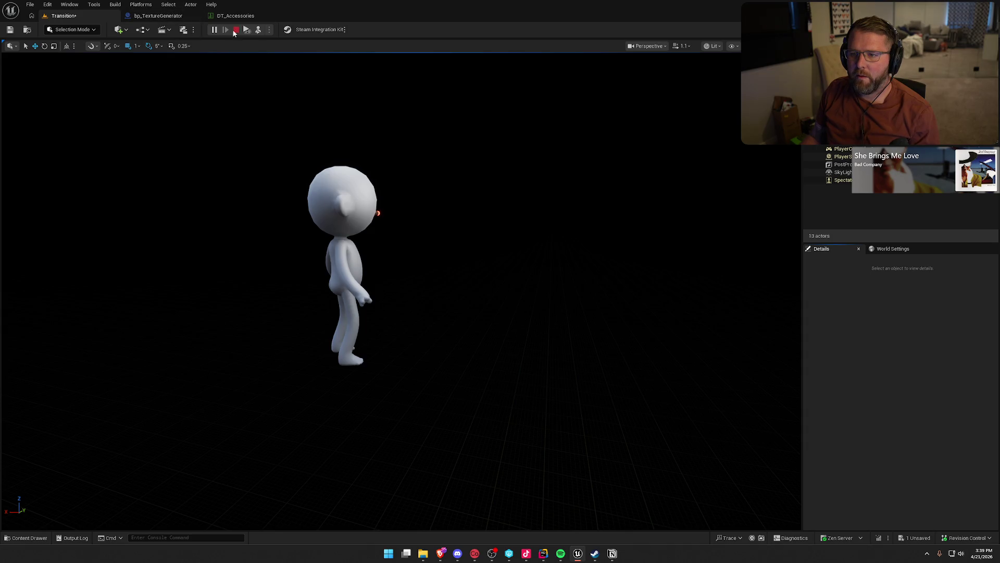
left_click(421, 44)
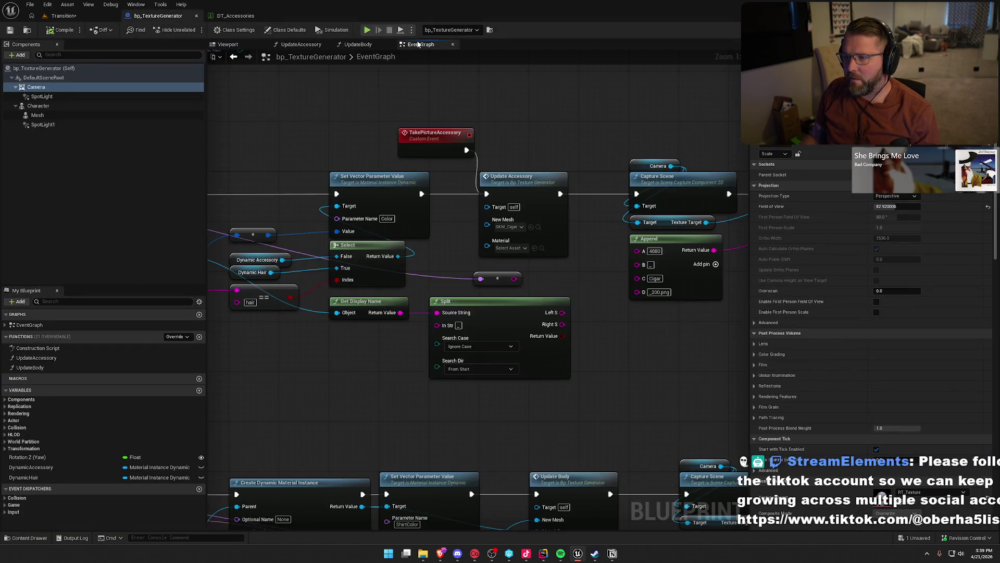
Change the Append node's export suffix to _2048.png.
left_click_drag(530, 346, 527, 346)
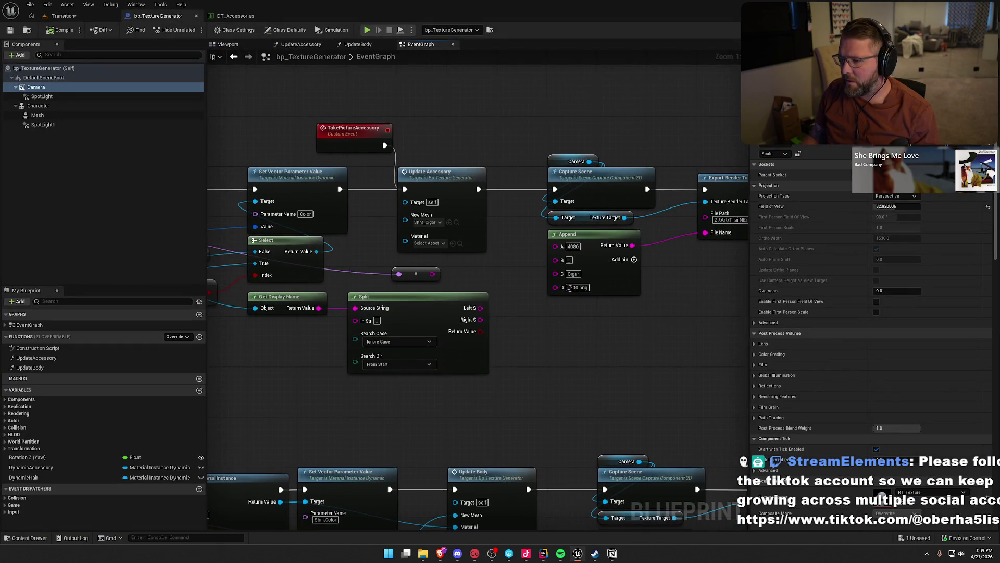
key("ctrl+z")
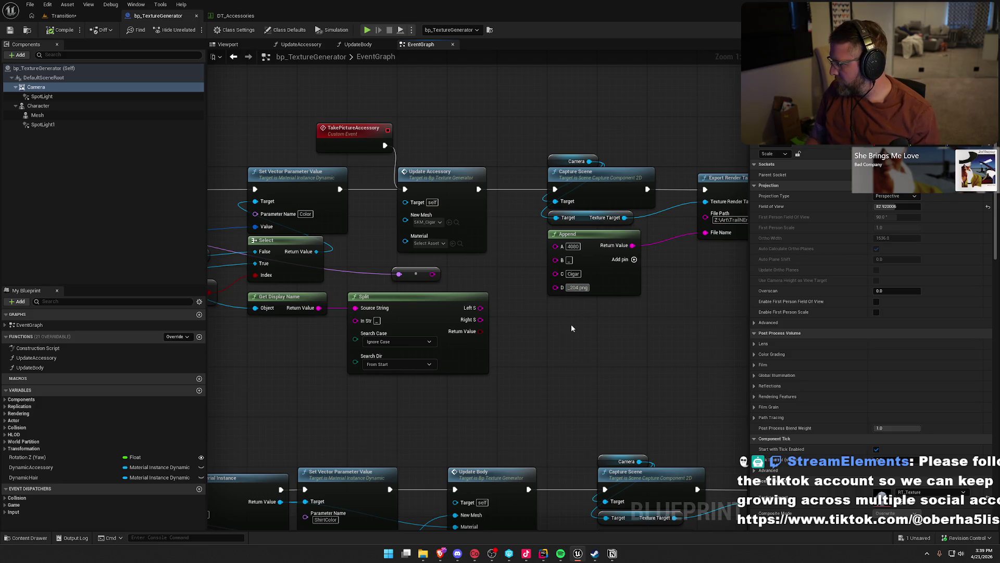
type("8")
key("Return")
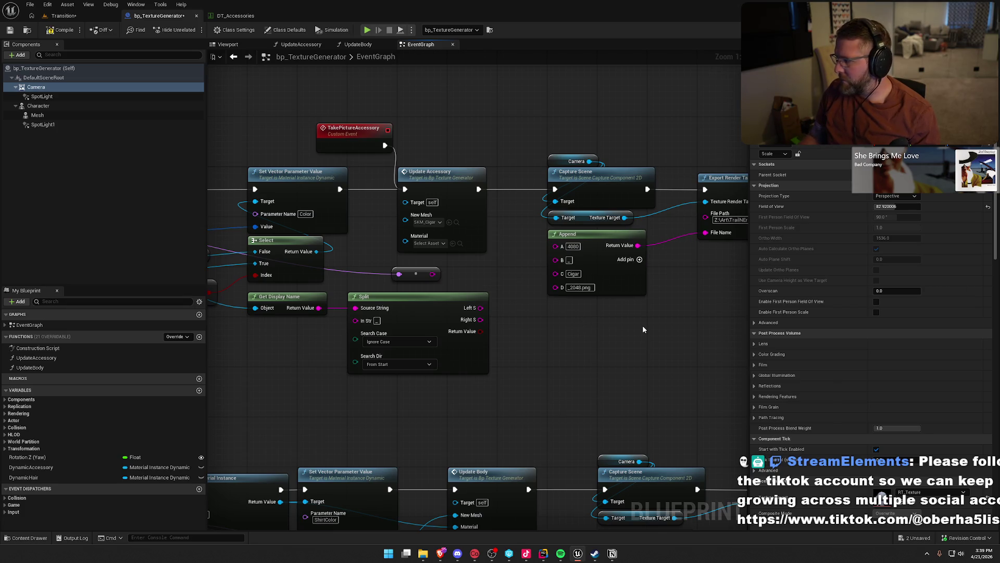
Append 2048\ to the Export Render Target file path and open RT_Texture.
left_click_drag(643, 330, 529, 339)
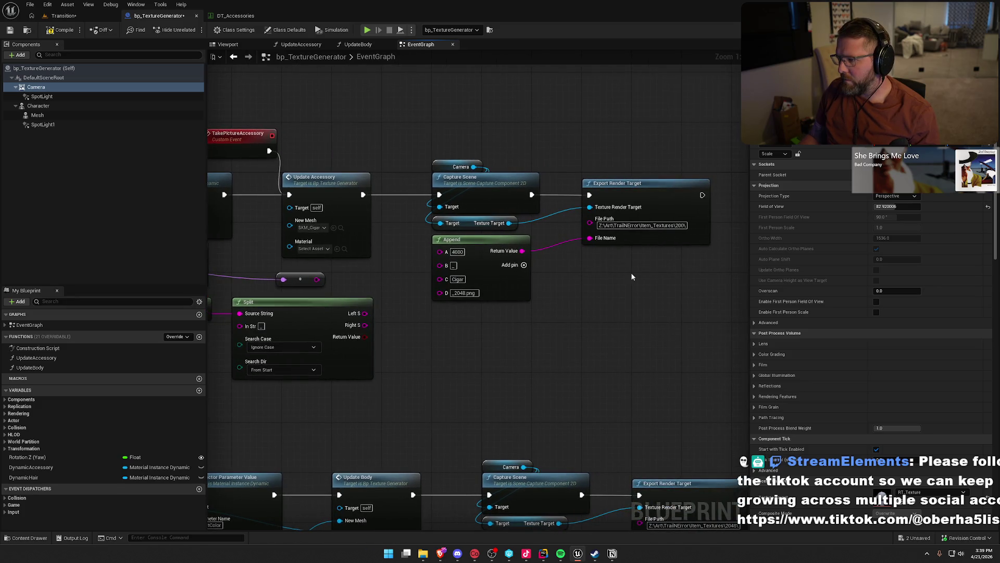
left_click(680, 280)
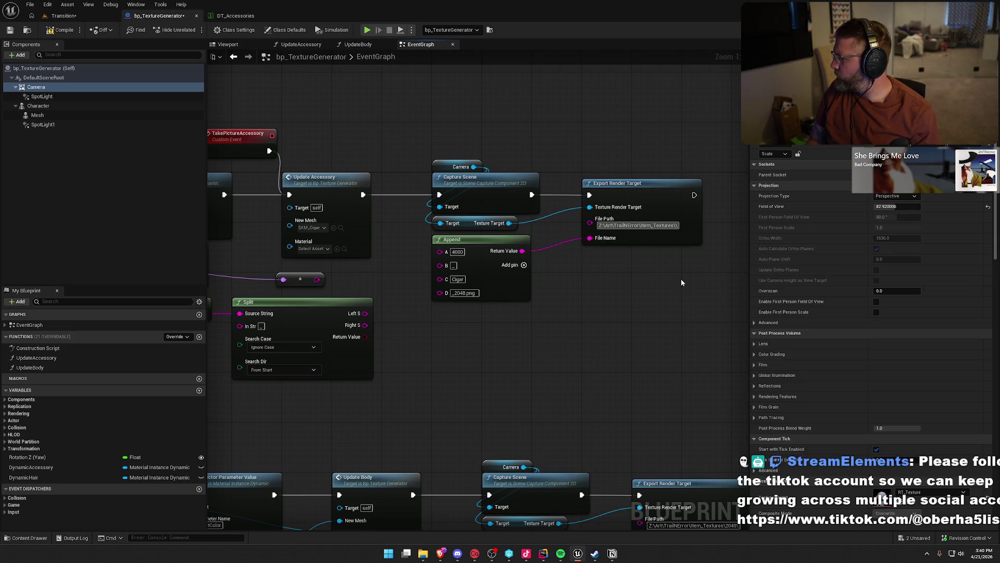
type("20")
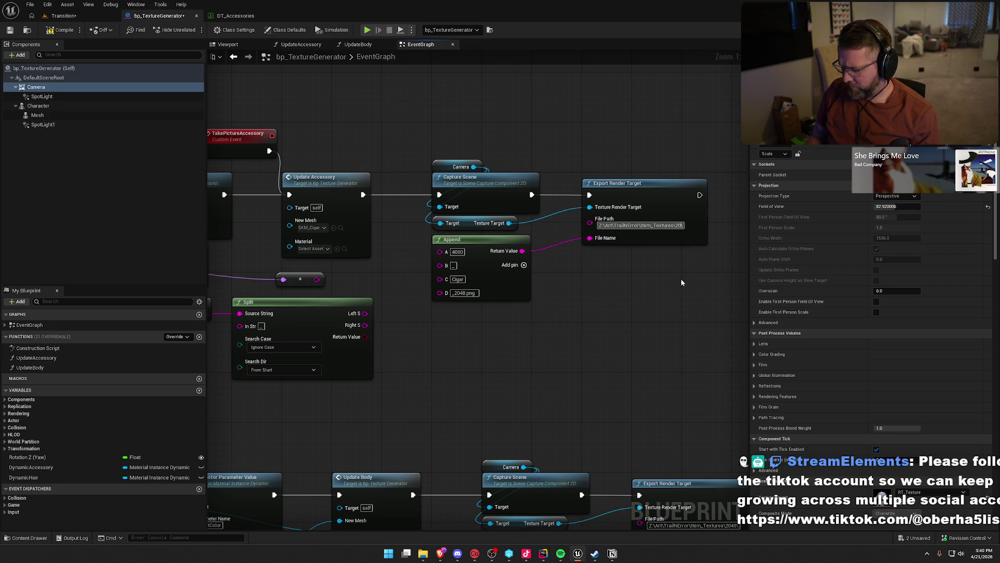
type("48\\")
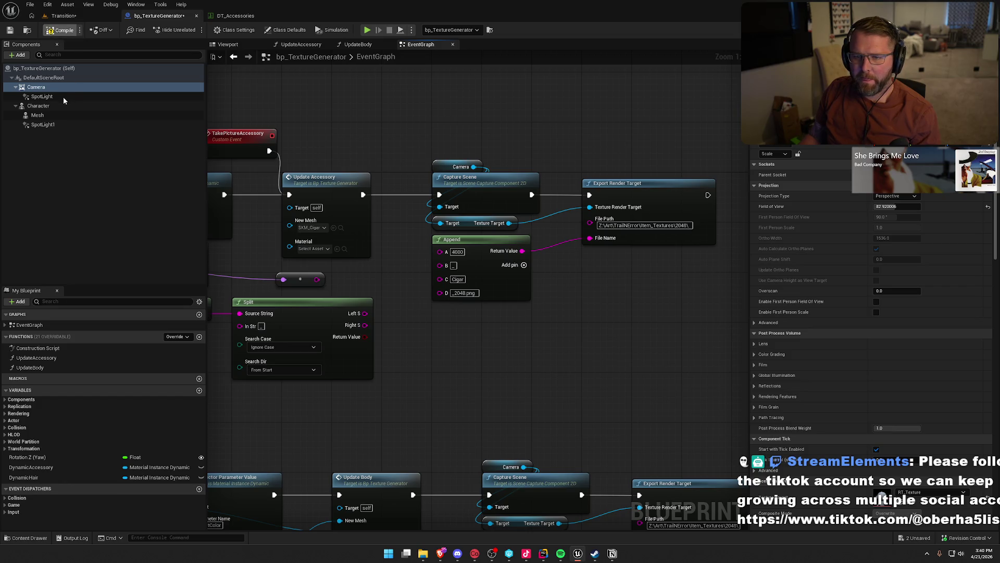
scroll(884, 446, "down", 2)
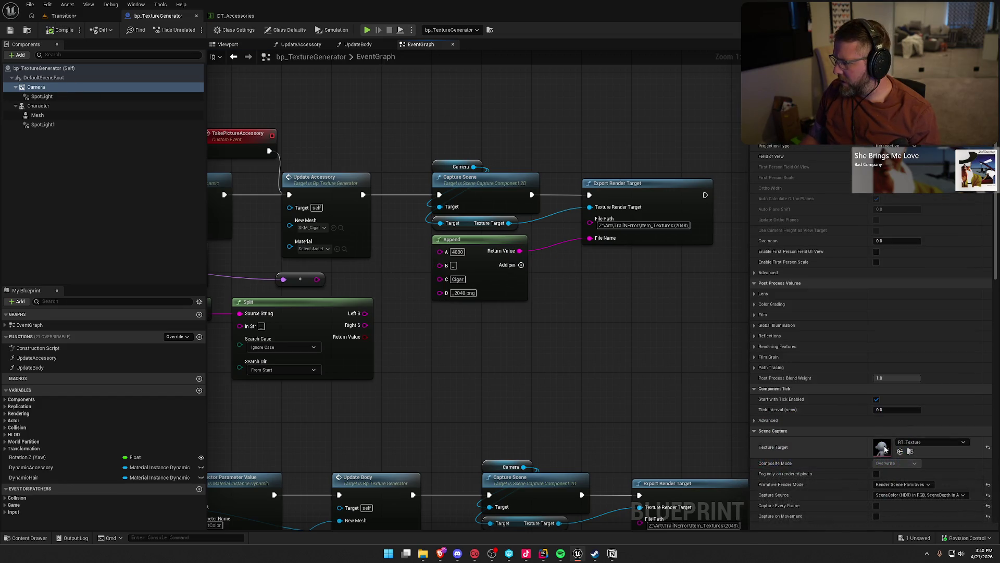
double_click(883, 445)
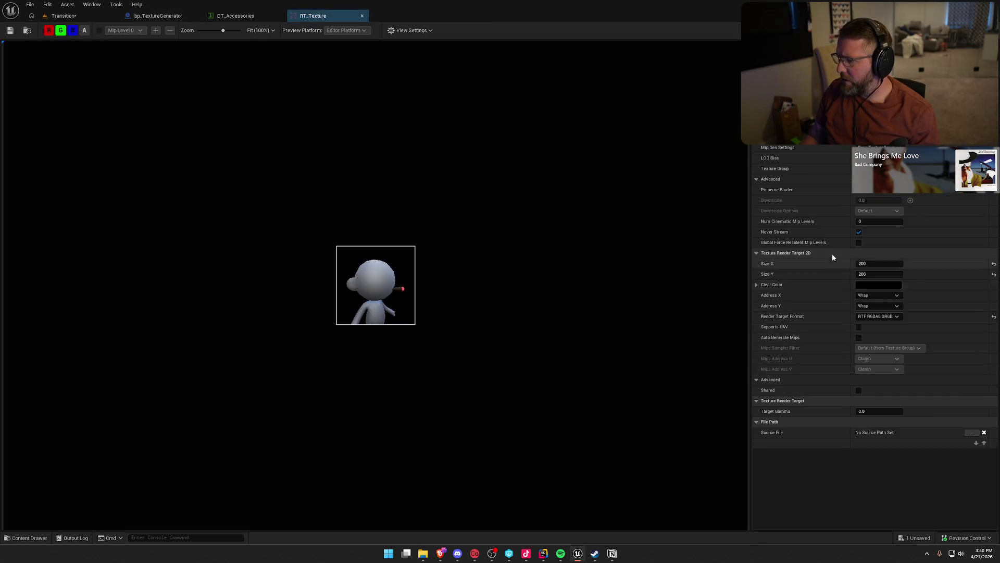
Resize RT_Texture to 2048 × 2048, save and check it out, returning to Transition.
left_click(876, 264)
type("48")
key("Tab")
type("20")
key("Return")
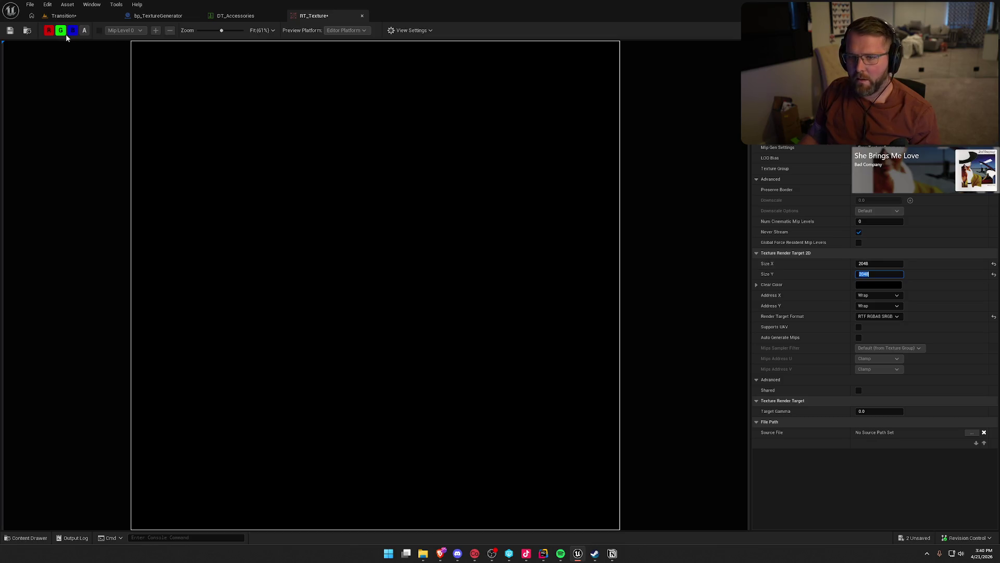
left_click(10, 31)
left_click(509, 364)
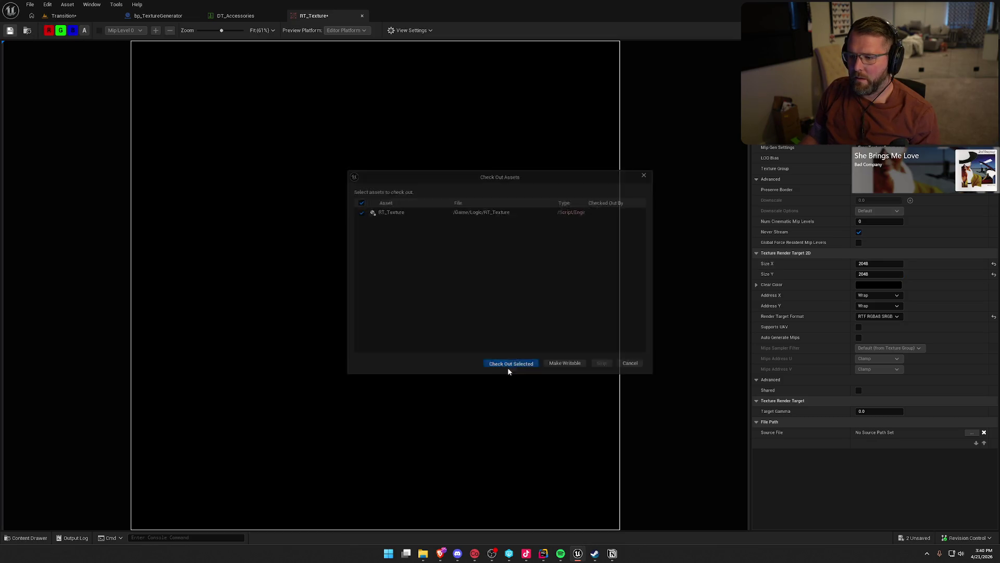
left_click(57, 16)
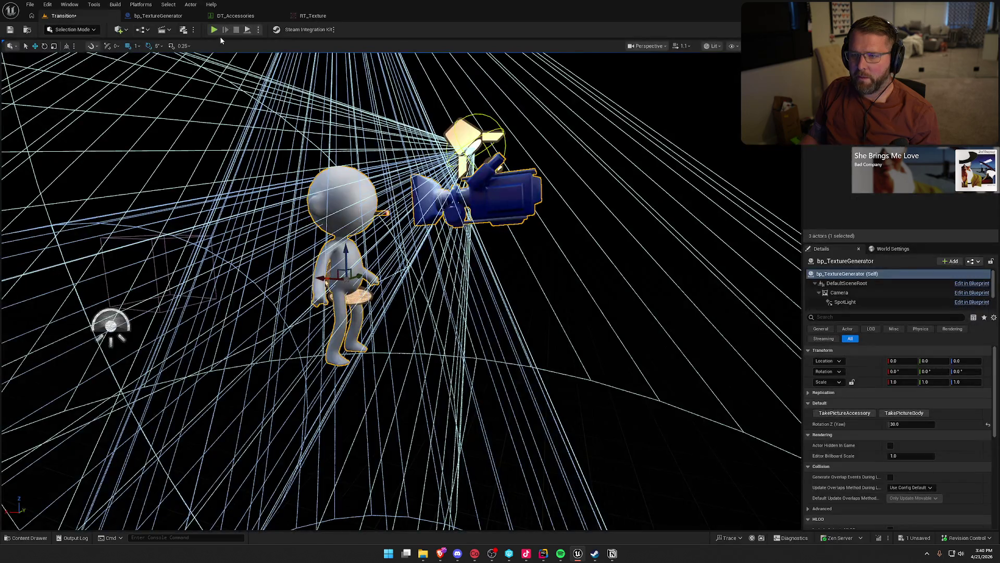
Simulate the level and run TakePictureAccessory to render the accessories.
left_click(257, 30)
left_click(282, 107)
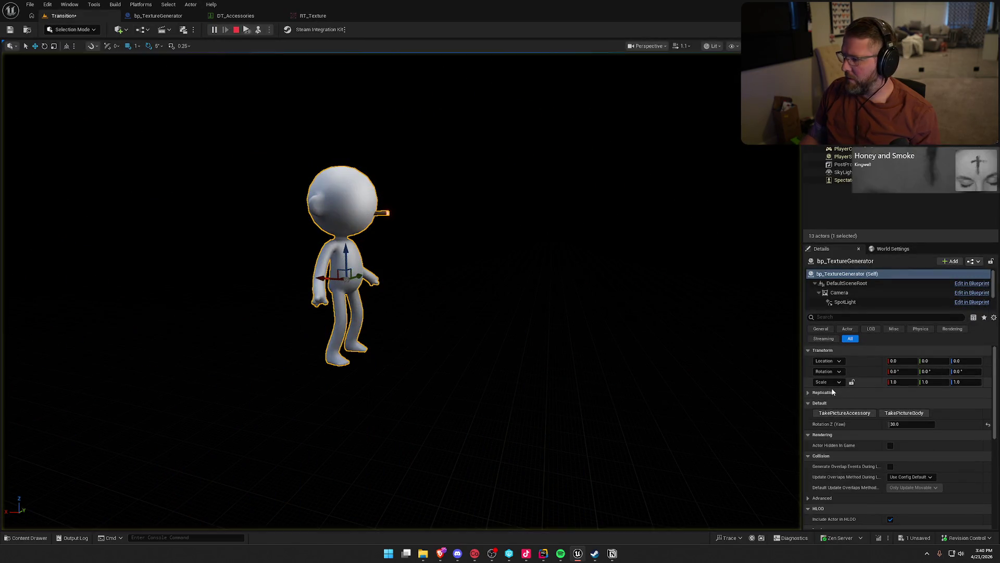
left_click(843, 413)
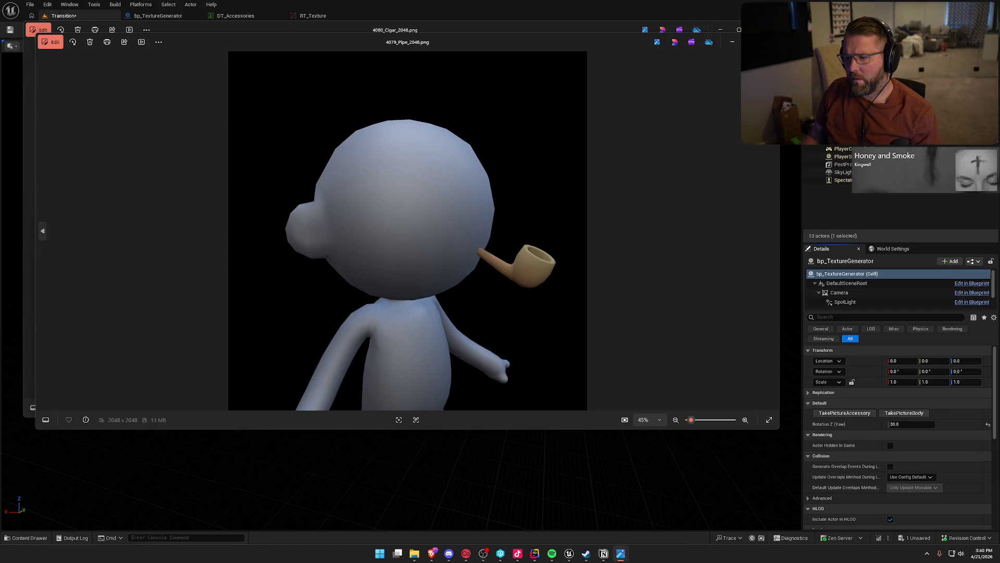
Compare the exported pipe and cigar 2048 renders, then close both images.
left_click(770, 226)
key("Left")
key("Right")
key("Left")
key("Right")
key("Left")
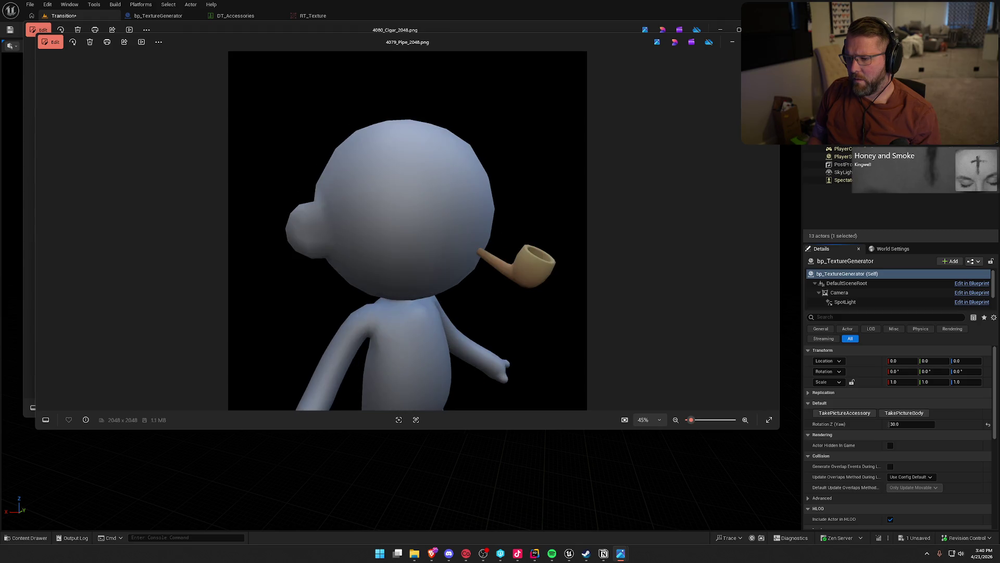
key("alt+F4")
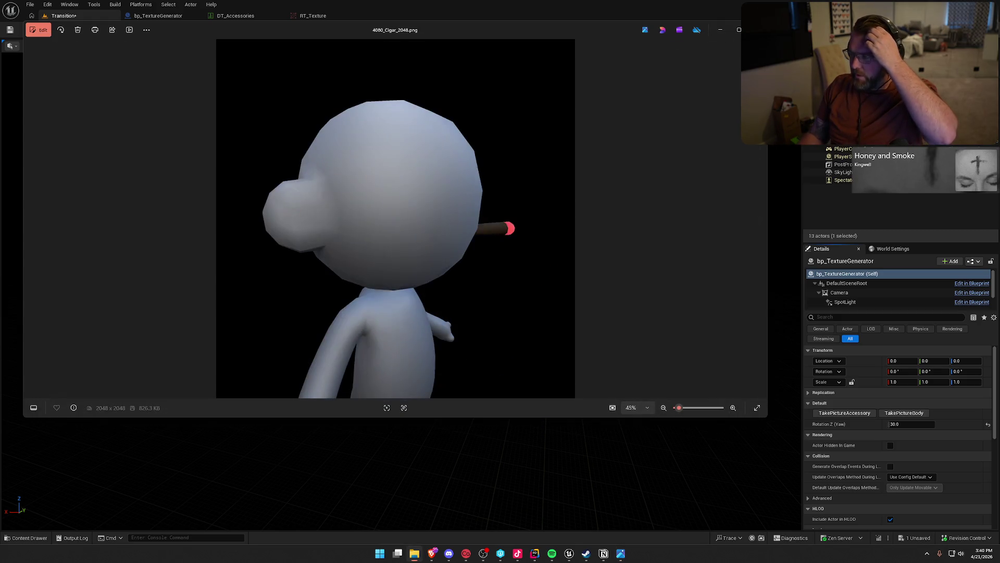
key("alt+F4")
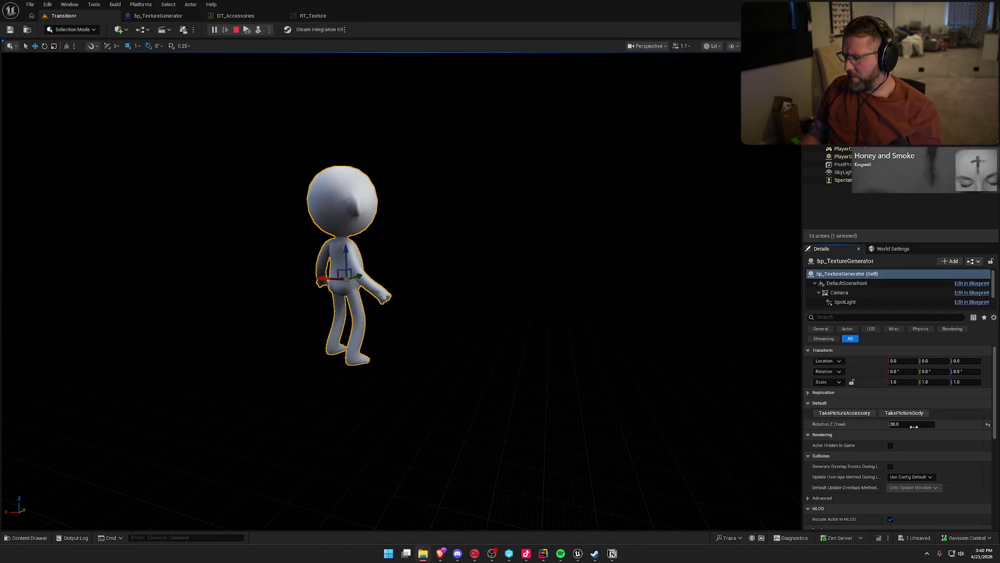
Set yaw to 50, retake the accessory pictures, and review the pipe and cigar renders.
left_click(912, 424)
type("50")
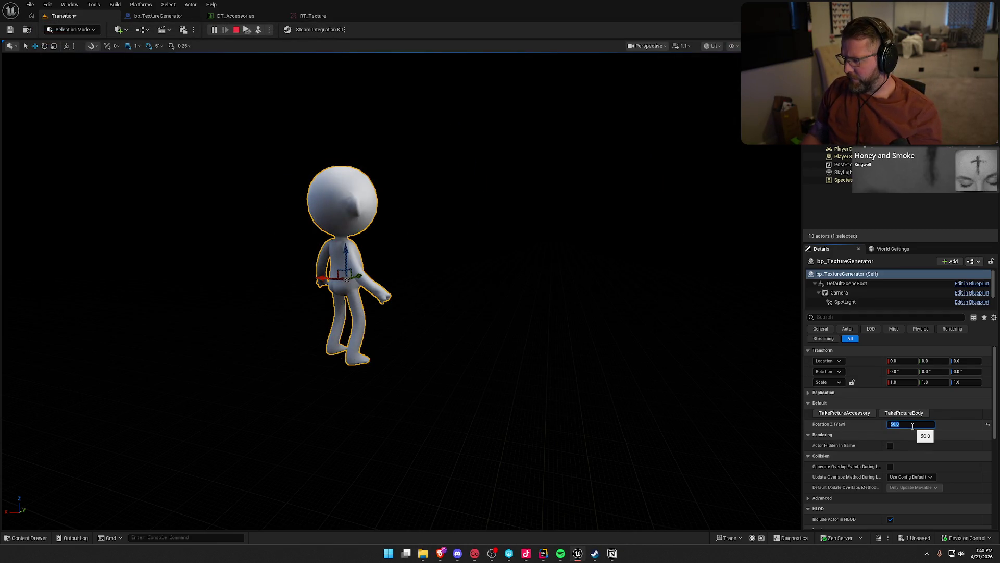
left_click(846, 414)
left_click(847, 413)
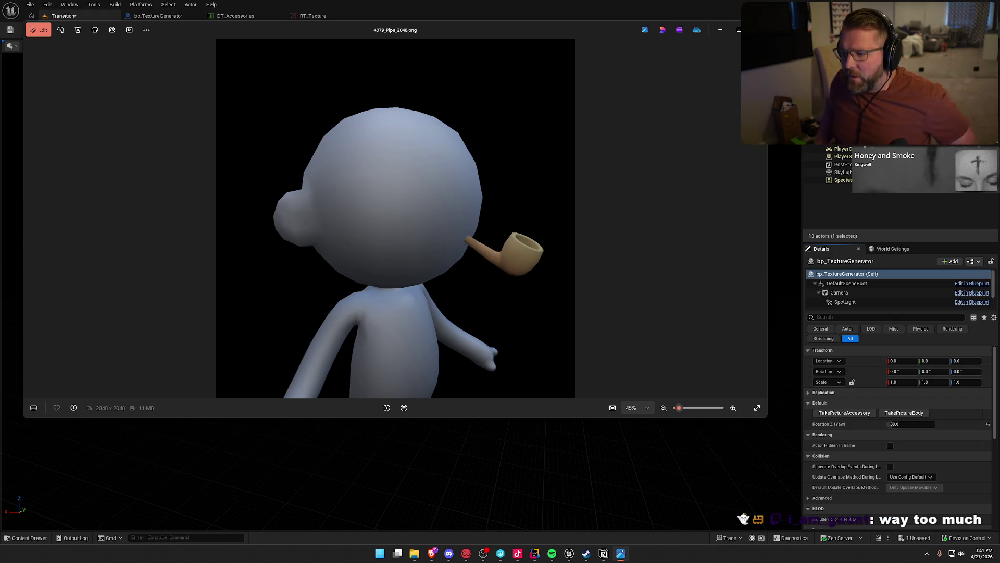
key("Right")
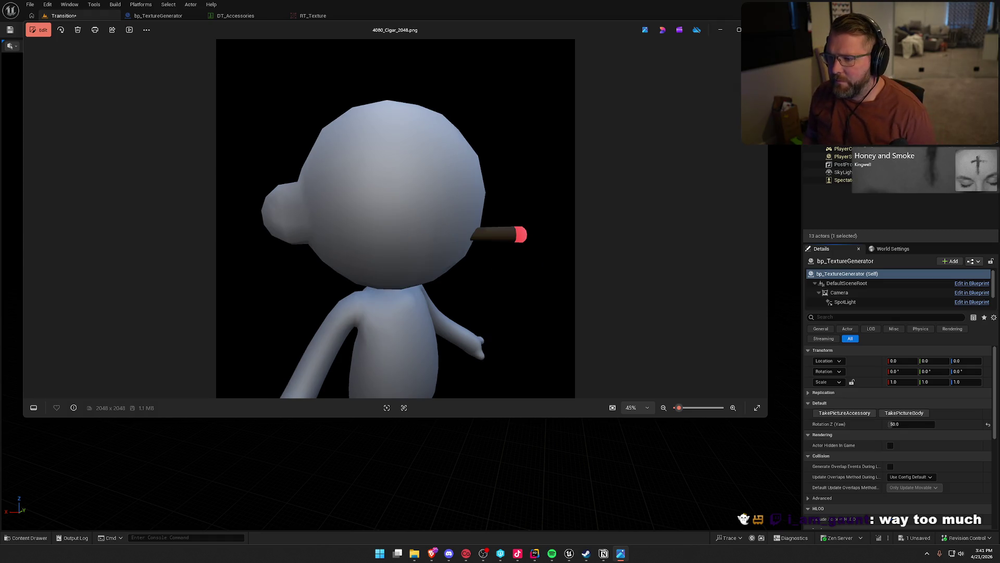
key("Left")
key("Escape")
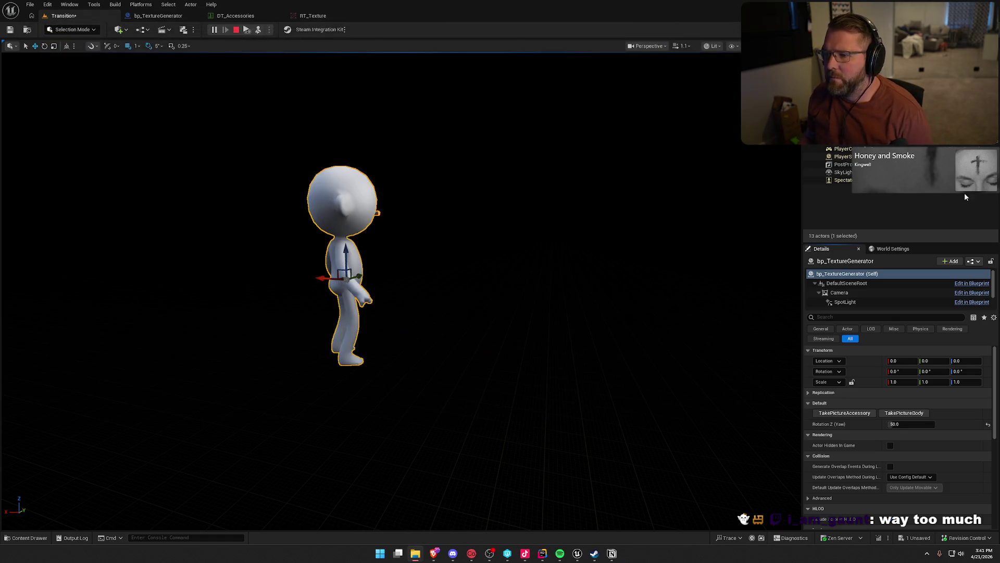
Stop the simulation without saving the Transition map.
left_click(236, 30)
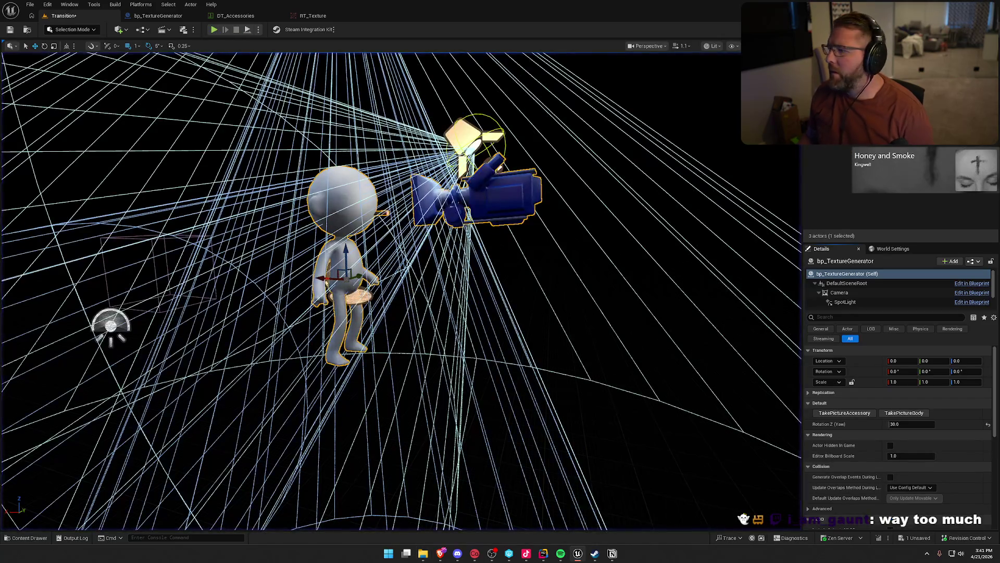
key("ctrl+shift+s")
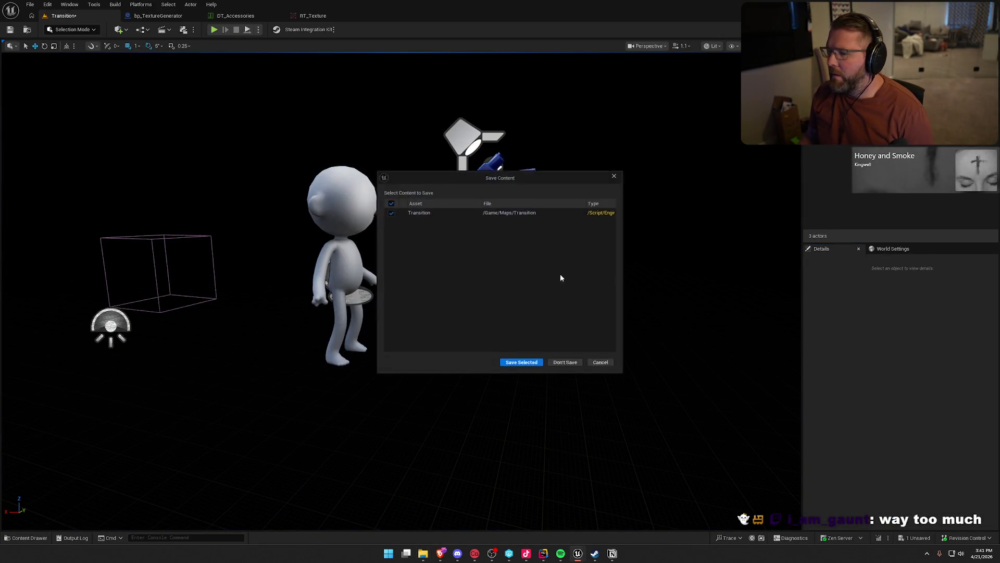
left_click(565, 364)
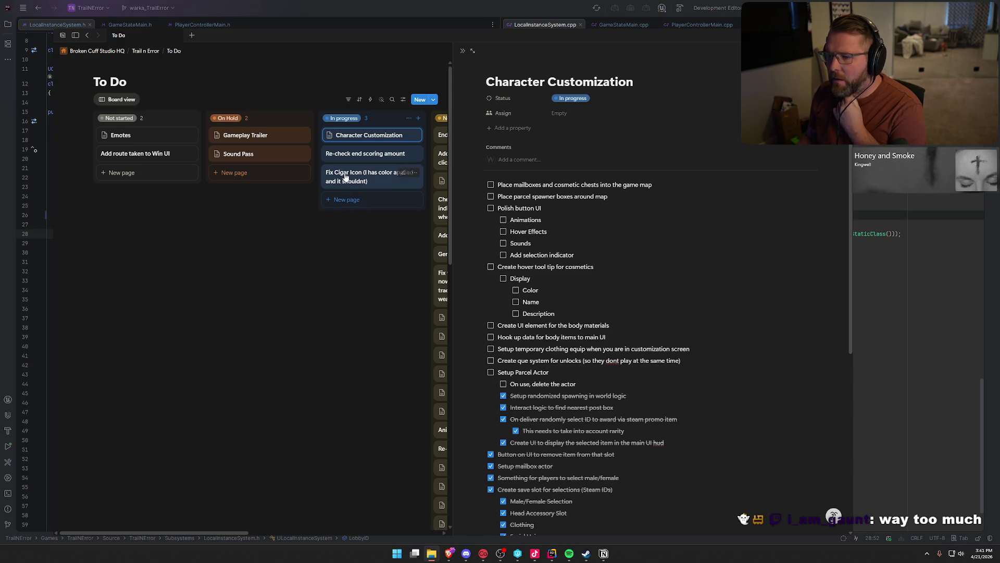
Open the Fix Cigar Icon page and add a to-do 'Upload to google drive'.
left_click(344, 270)
left_click(354, 179)
left_click(595, 223)
type("Update")
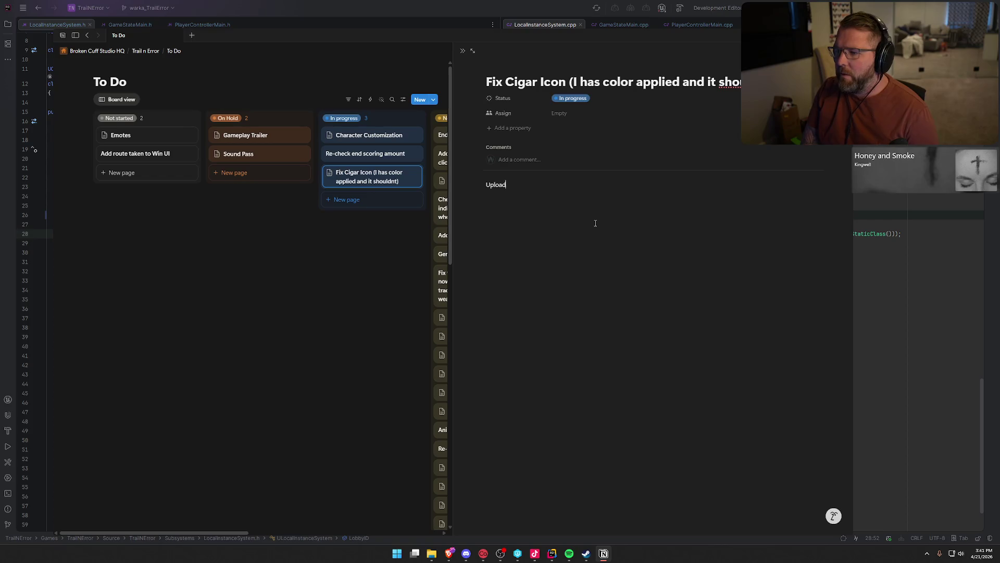
key("BackSpace")
key("BackSpace")
key("BackSpace")
type("/")
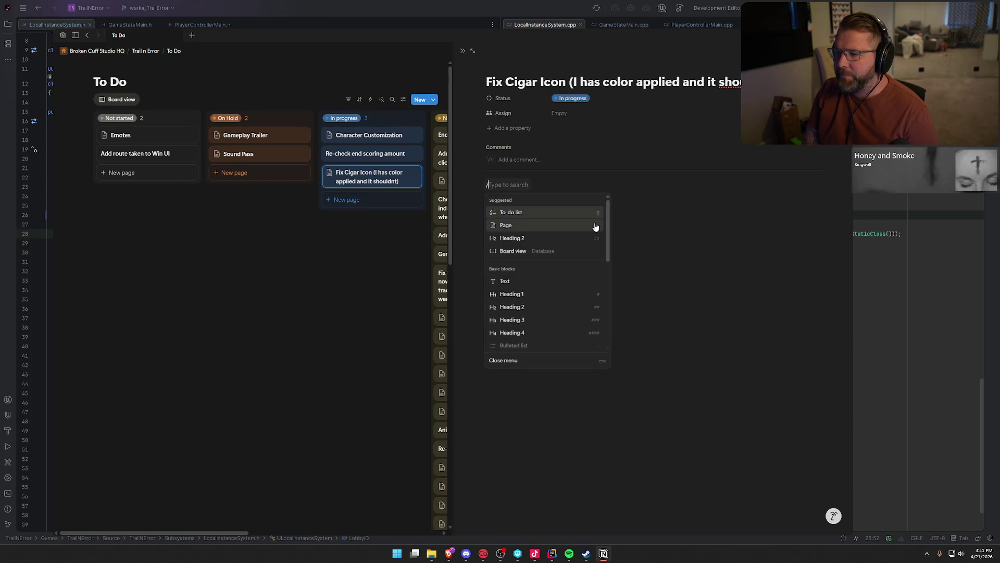
key("Return")
type("ploa")
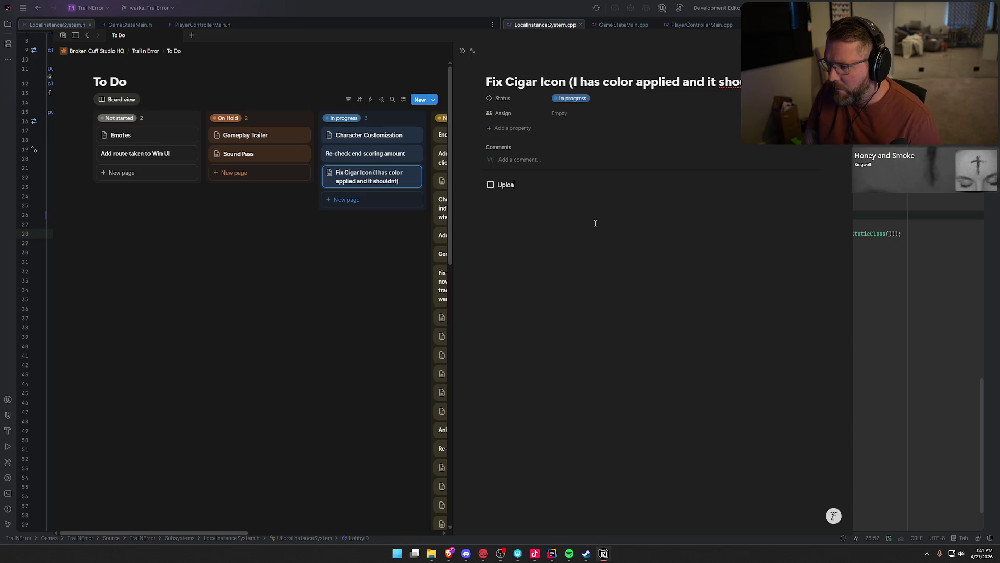
type("d to google drive")
key("Return")
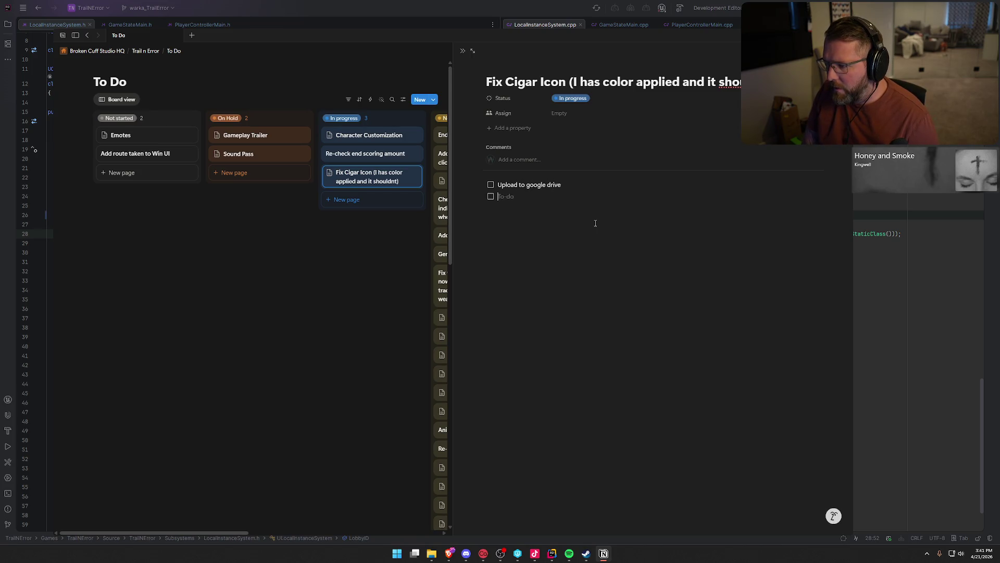
Add to-dos 'Fix steam inventory JSON' and 'Replace icon in editor', then close the page.
type("Fix ")
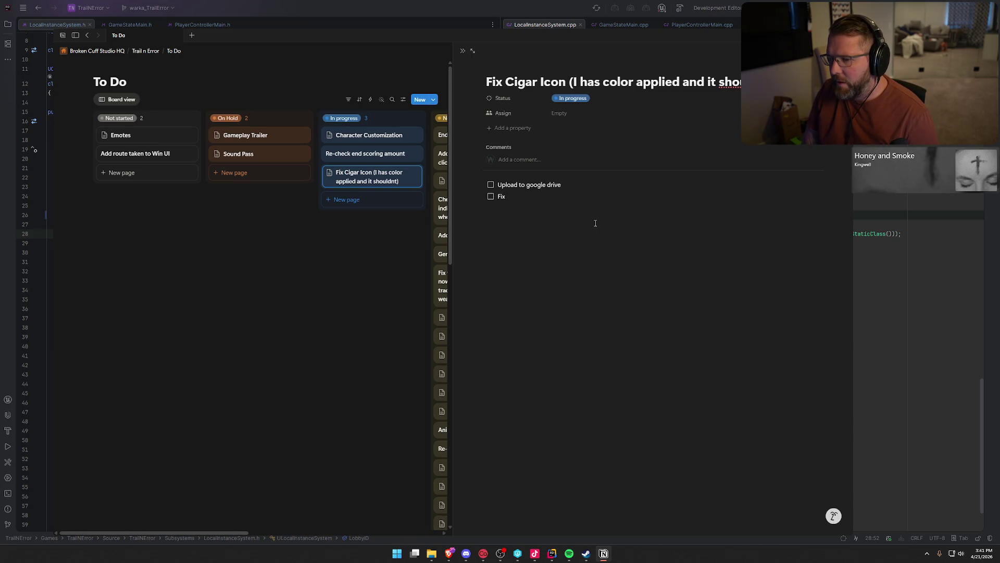
type("steam inve")
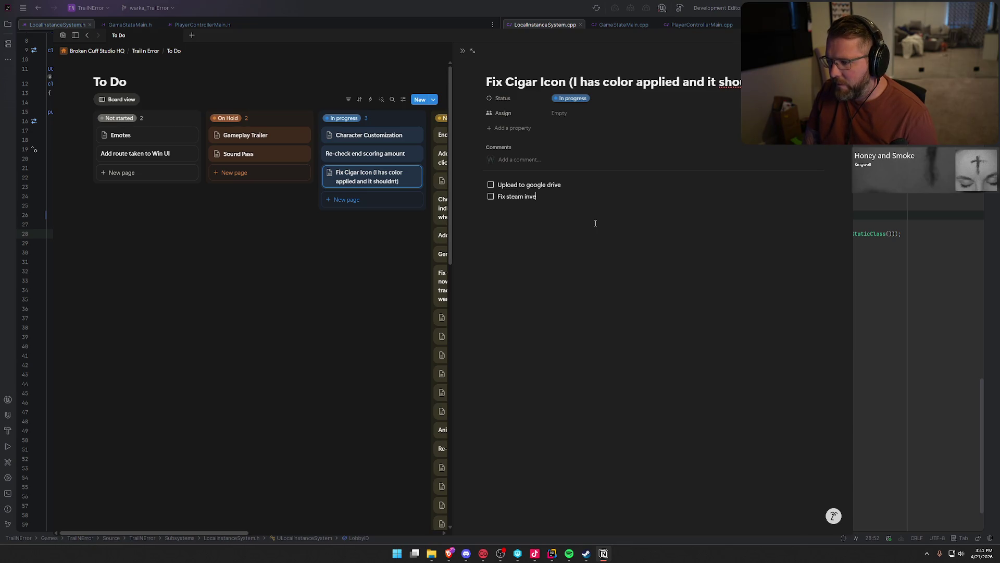
type("ntory JSON")
key("Return")
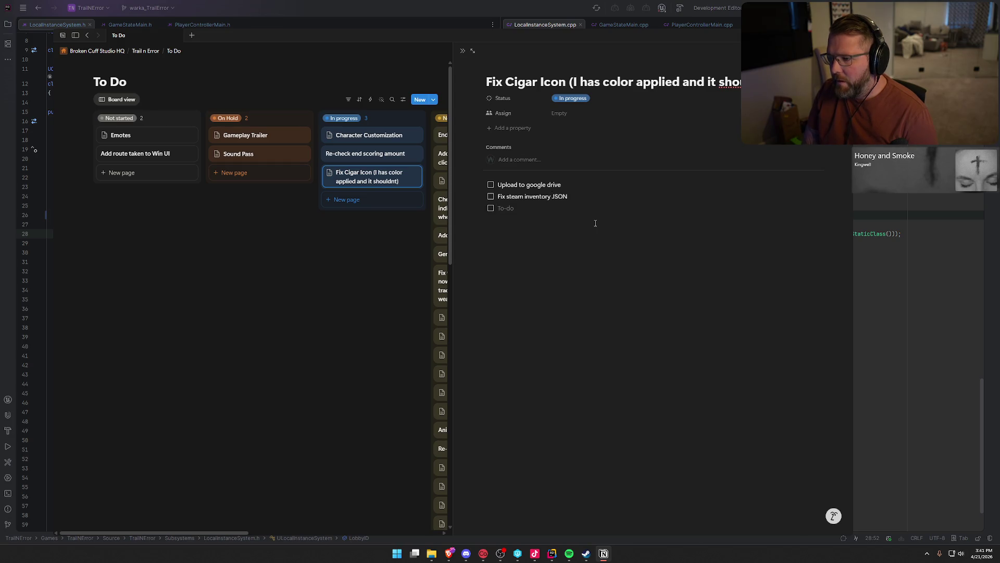
type("Rep")
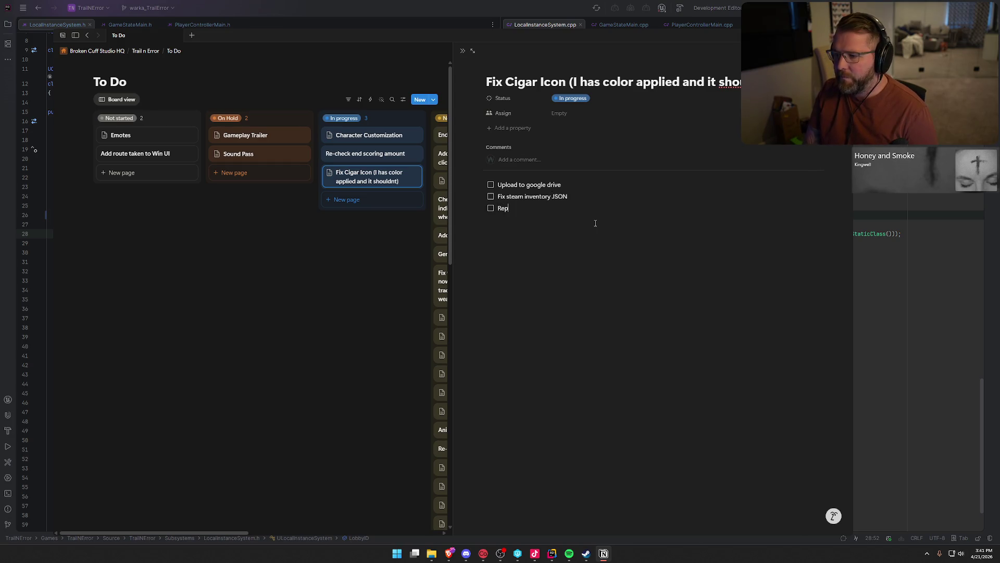
type("lace icon in editor")
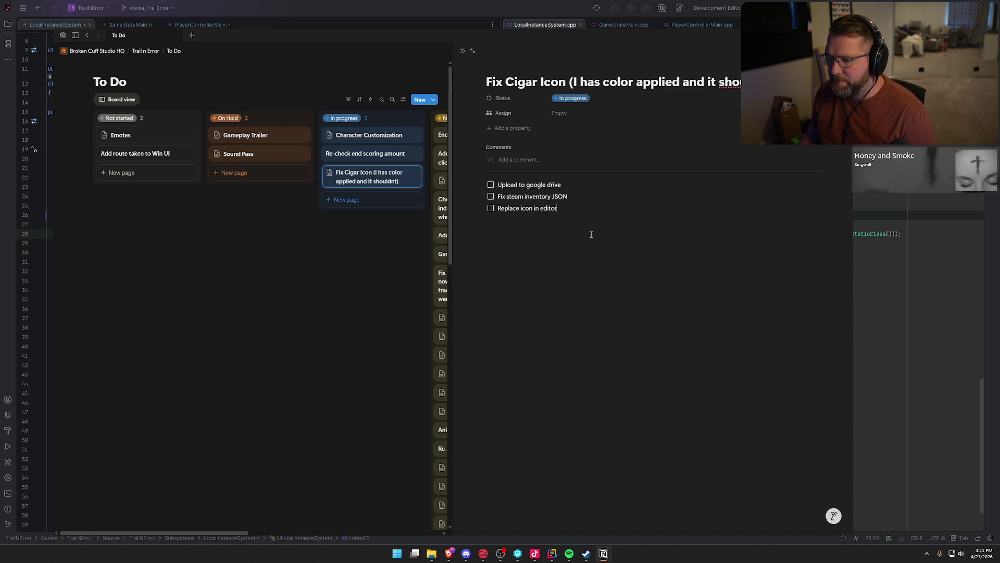
left_click(576, 241)
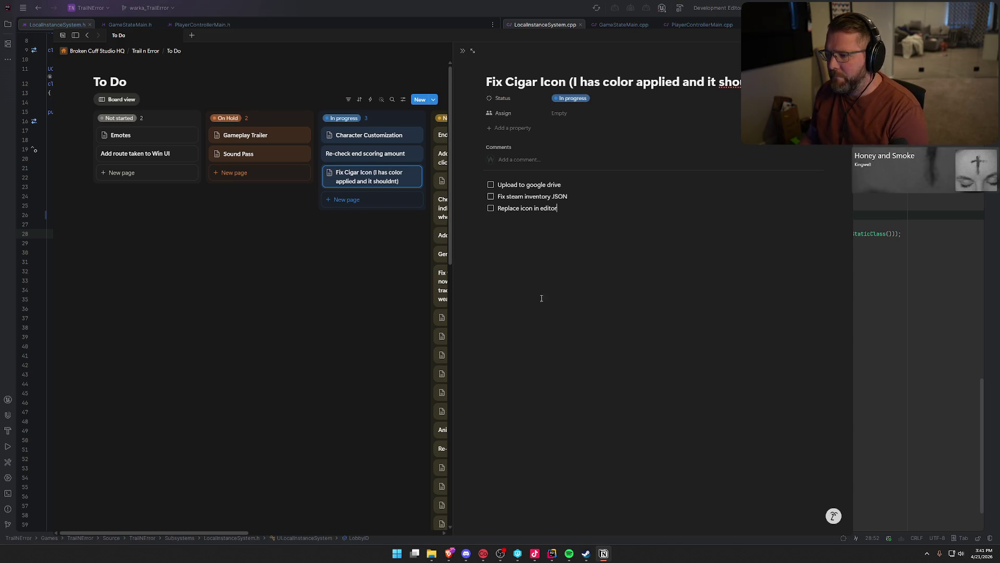
left_click(279, 270)
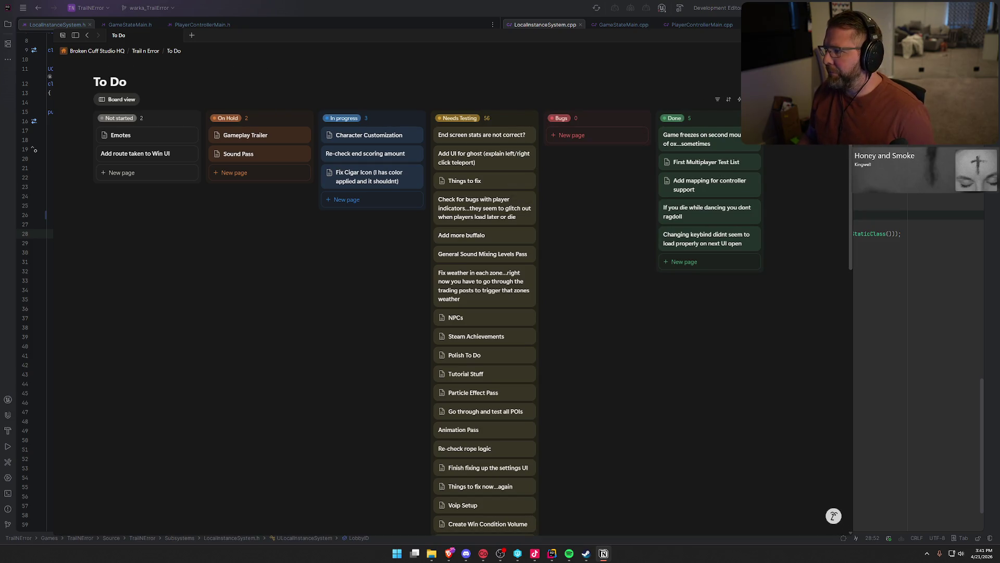
key("alt+Tab")
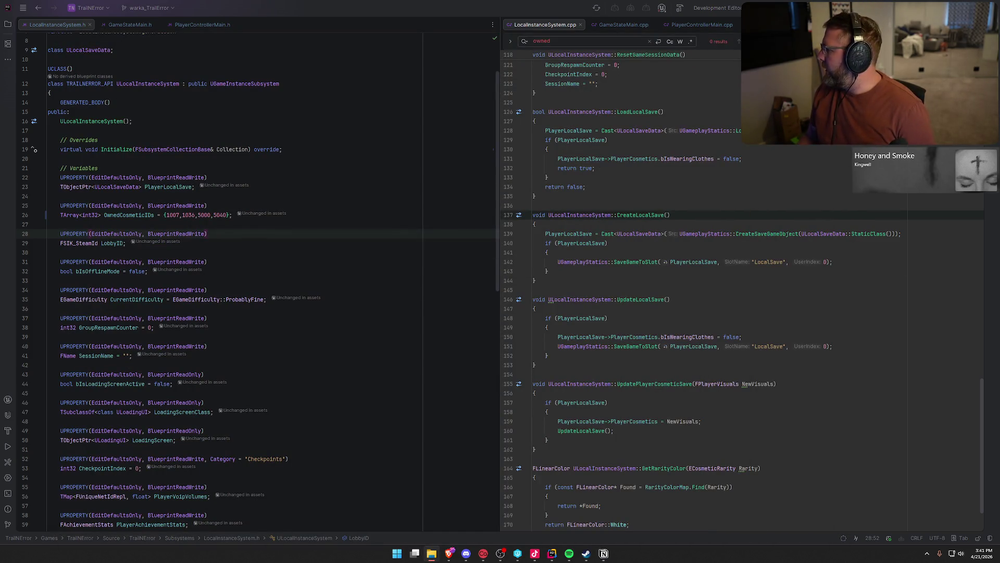